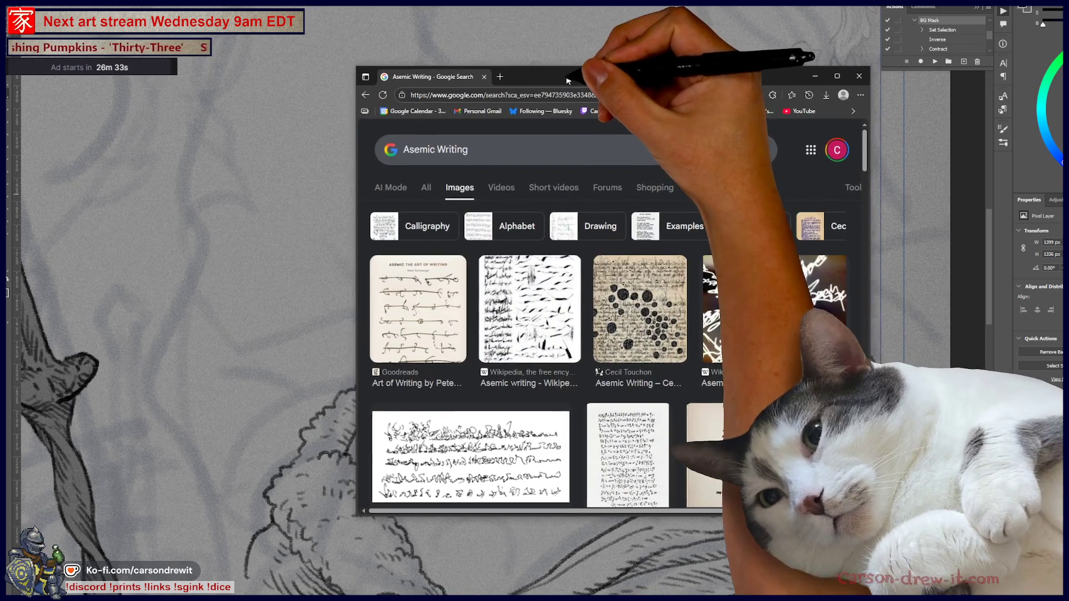
- Browse the Asemic Writing image results, previewing the Art of Compost image and a related one
{"action": "scroll", "coordinate": [563, 251], "scroll_direction": "down", "scroll_amount": 3}
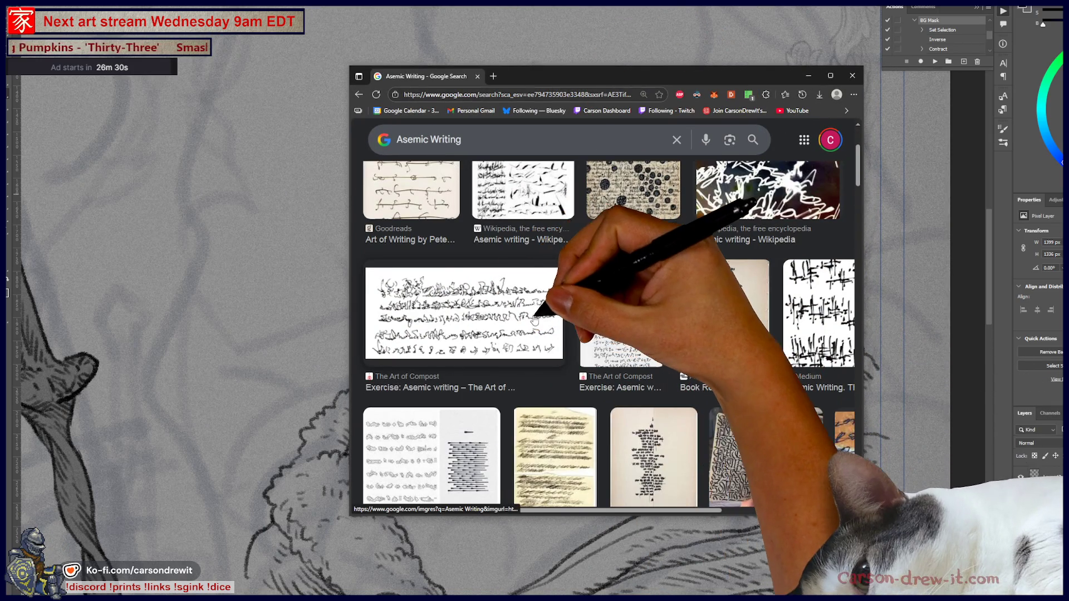
{"action": "left_click", "coordinate": [626, 306]}
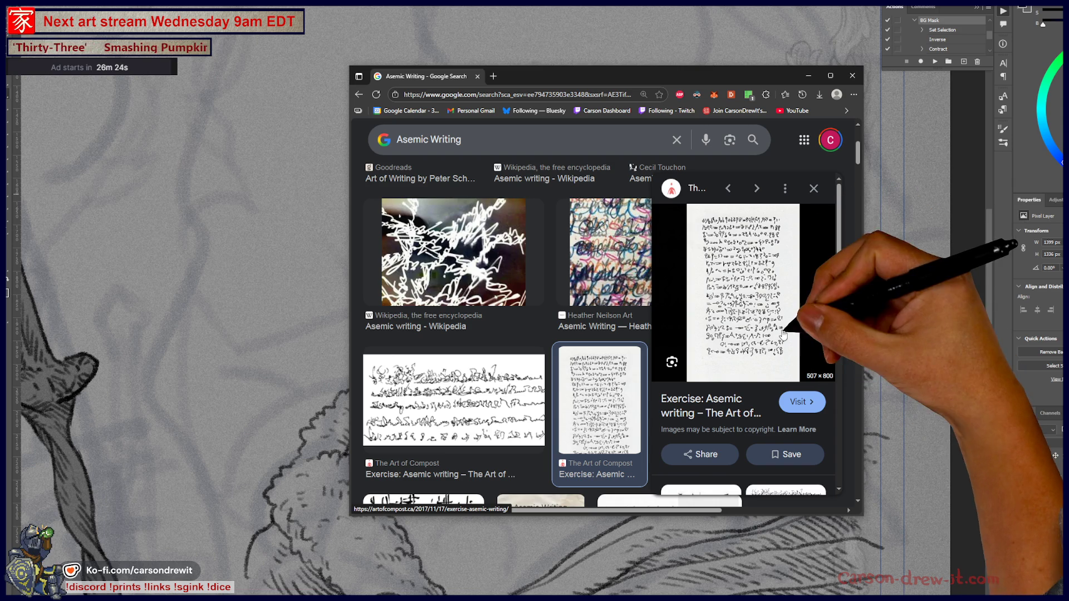
{"action": "scroll", "coordinate": [771, 355], "scroll_direction": "down", "scroll_amount": 3}
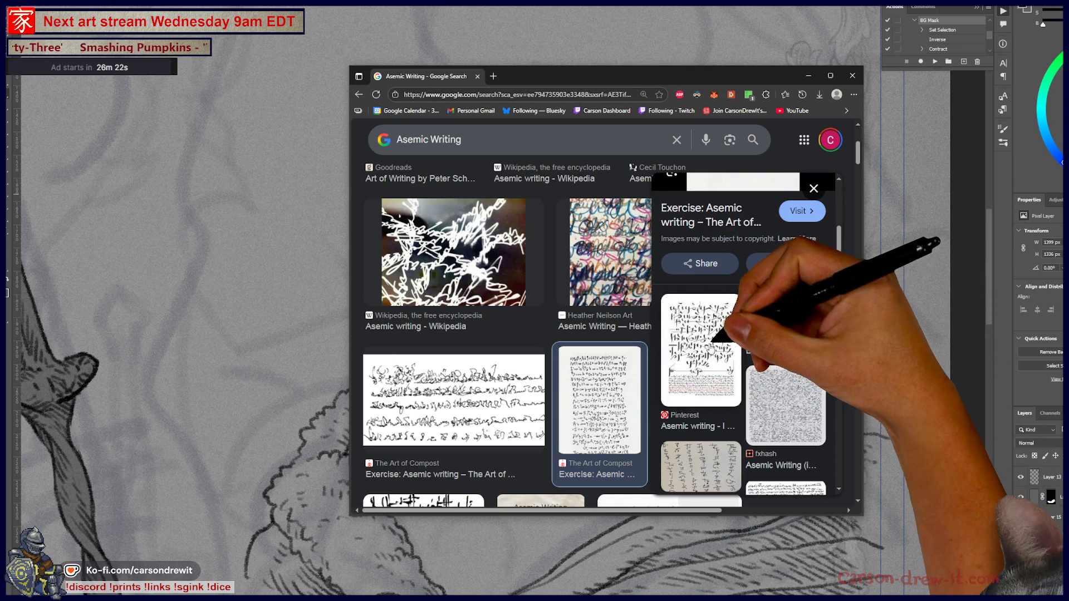
{"action": "scroll", "coordinate": [746, 270], "scroll_direction": "up", "scroll_amount": 3}
{"action": "scroll", "coordinate": [730, 272], "scroll_direction": "down", "scroll_amount": 5}
{"action": "left_click", "coordinate": [713, 259]}
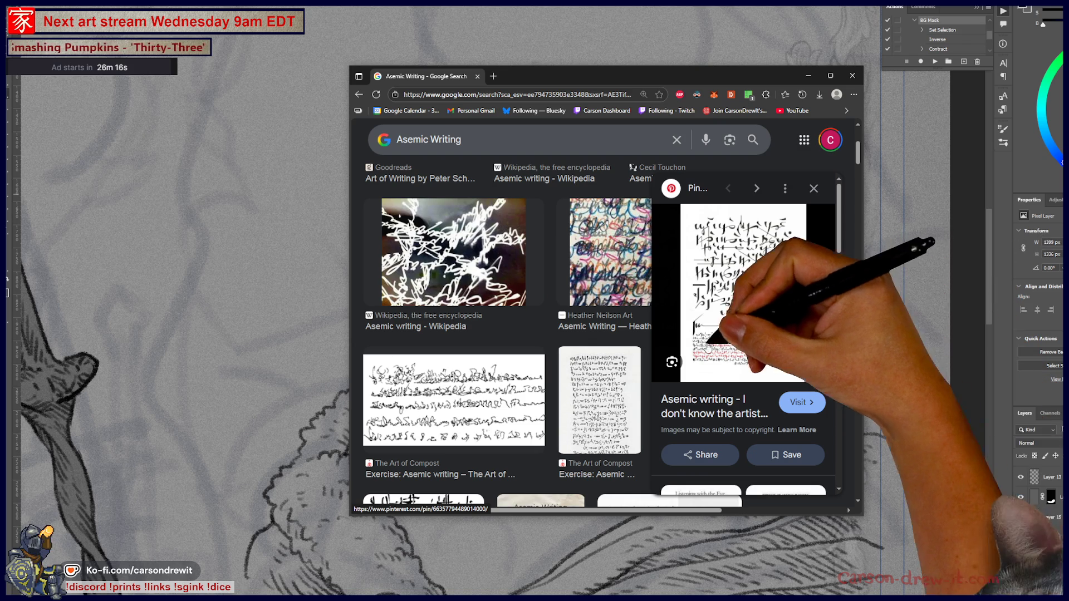
- Switch to web results and open the Wikipedia article on asemic writing
{"action": "scroll", "coordinate": [534, 379], "scroll_direction": "up", "scroll_amount": 3}
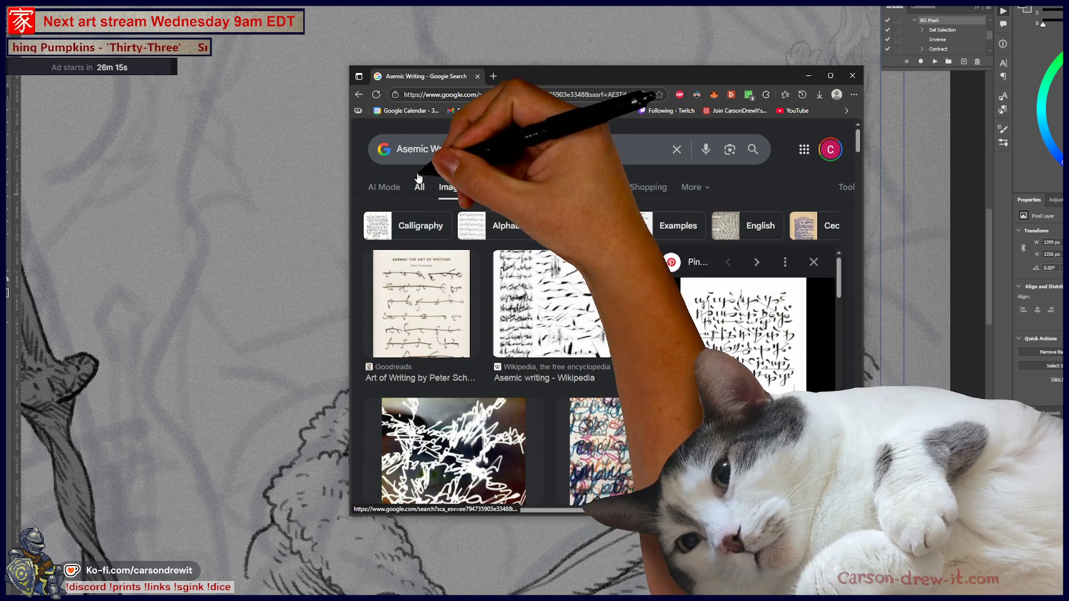
{"action": "left_click", "coordinate": [418, 193]}
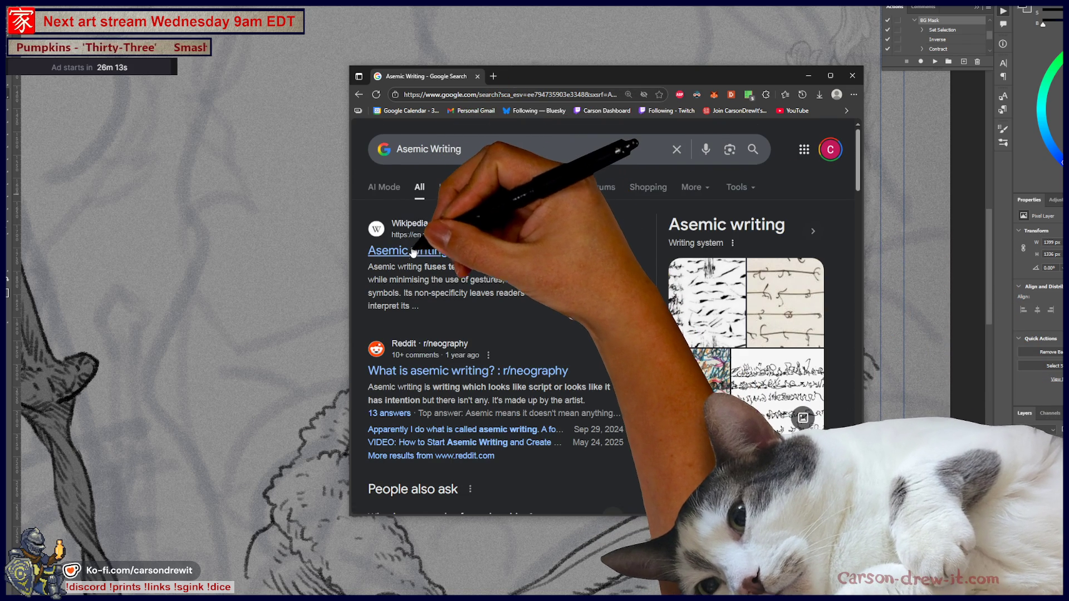
{"action": "left_click", "coordinate": [410, 253]}
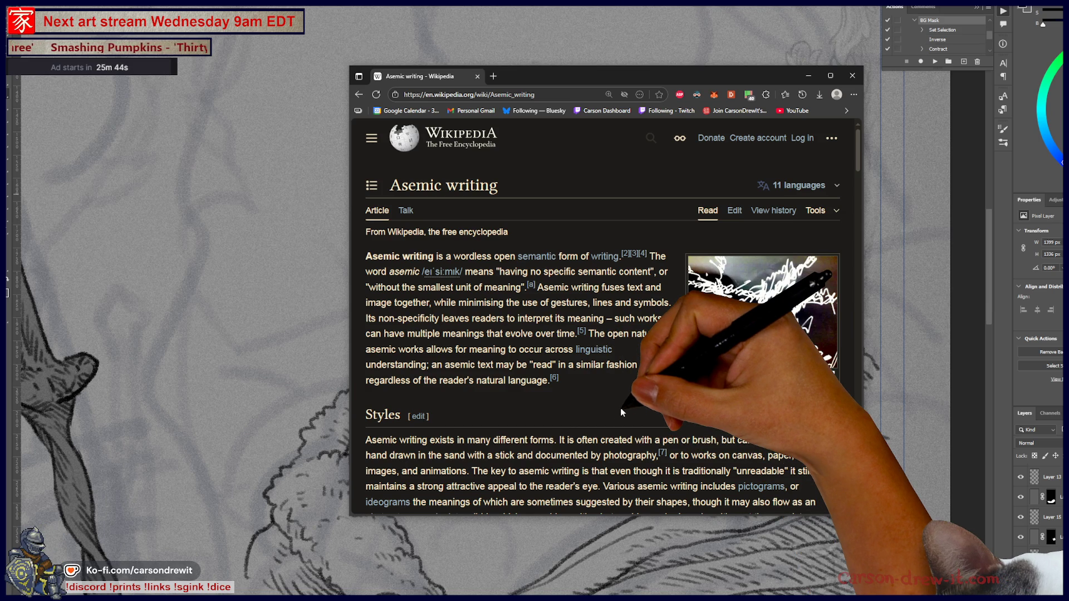
- Read down the Asemic writing article to the artists' quotes, then close the browser window
{"action": "scroll", "coordinate": [620, 408], "scroll_direction": "down", "scroll_amount": 10}
{"action": "scroll", "coordinate": [620, 412], "scroll_direction": "down", "scroll_amount": 15}
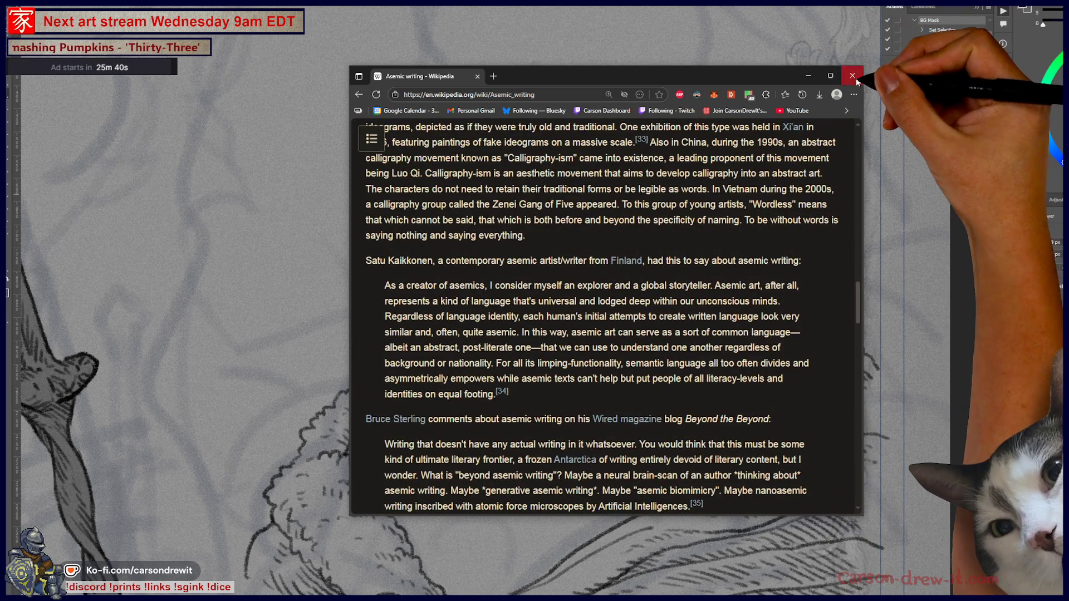
{"action": "left_click", "coordinate": [852, 75]}
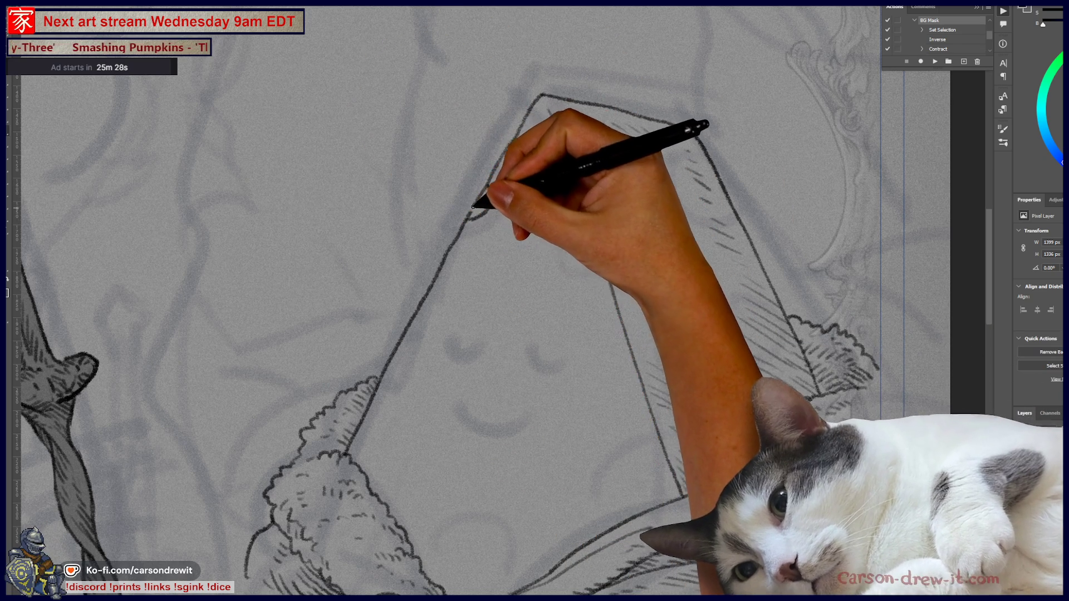
- Ink the wedge's left edge upward and a curved cheese stroke, then start a round hole near its base
{"action": "left_click_drag", "start_coordinate": [477, 210], "coordinate": [484, 191]}
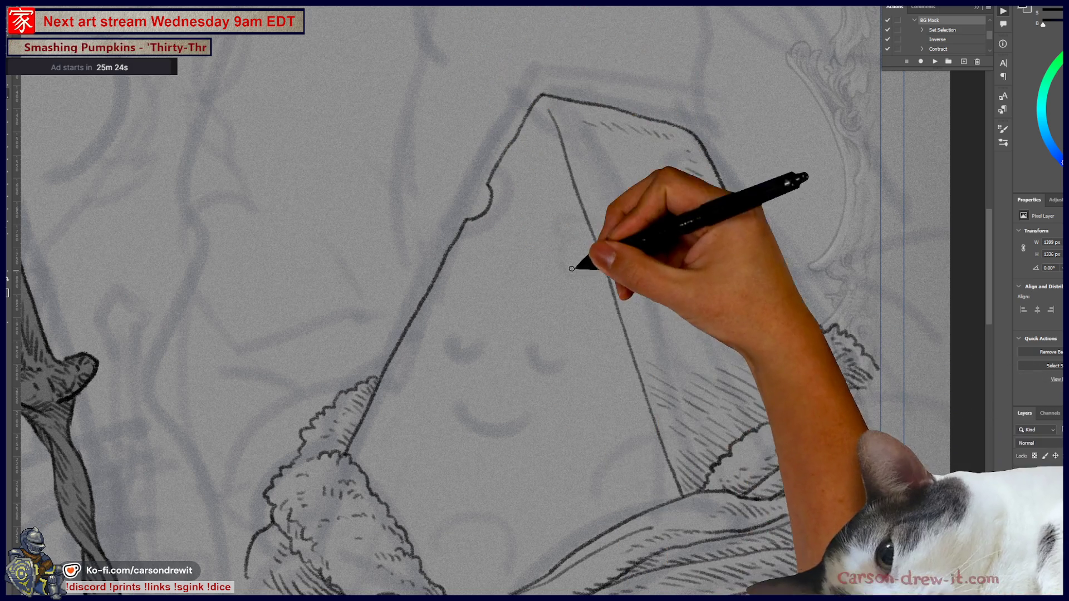
{"action": "left_click_drag", "start_coordinate": [605, 271], "coordinate": [609, 294]}
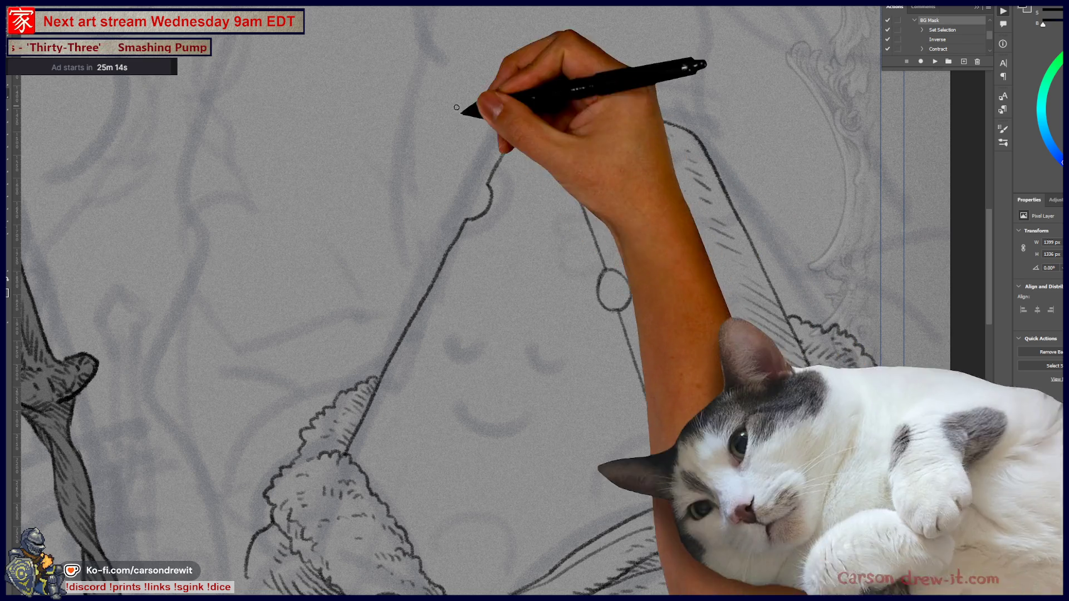
{"action": "left_click_drag", "start_coordinate": [614, 379], "coordinate": [702, 358]}
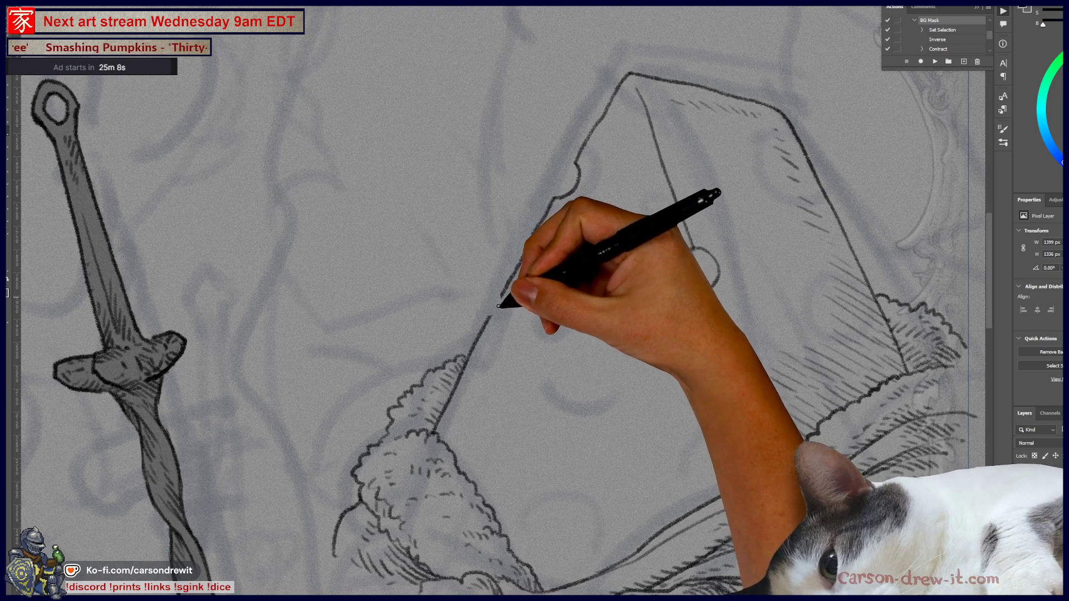
{"action": "left_click_drag", "start_coordinate": [489, 315], "coordinate": [499, 297]}
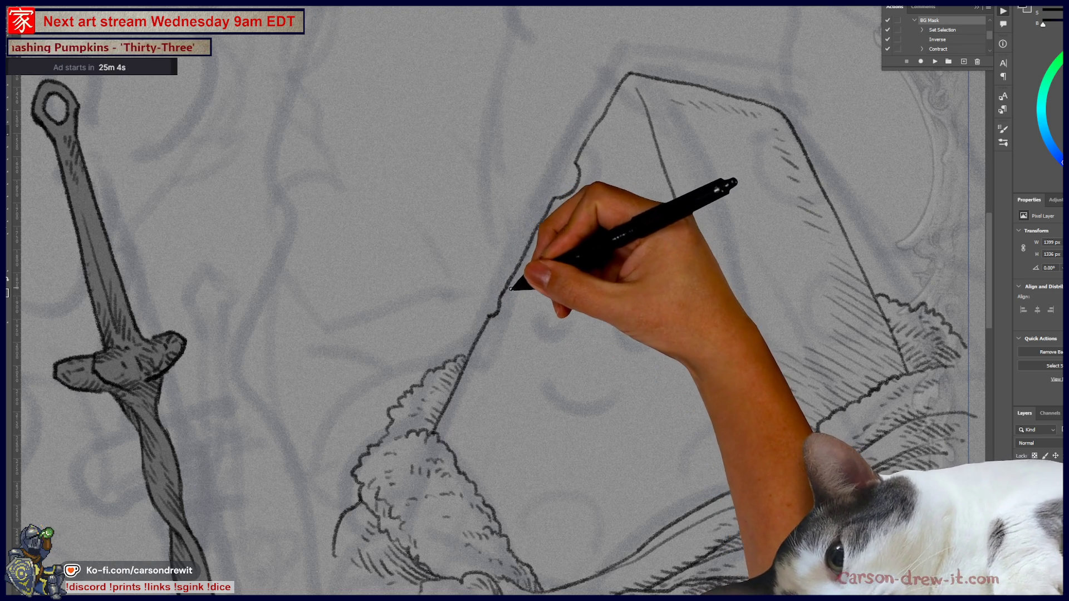
{"action": "scroll", "coordinate": [544, 390], "scroll_direction": "right", "scroll_amount": 3}
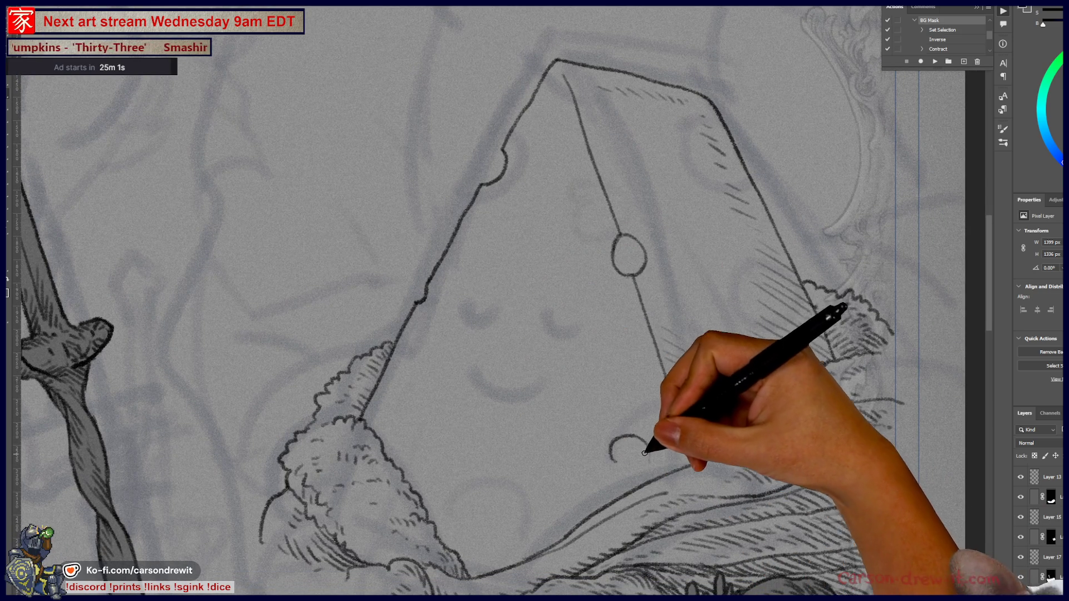
{"action": "left_click_drag", "start_coordinate": [618, 449], "coordinate": [615, 465]}
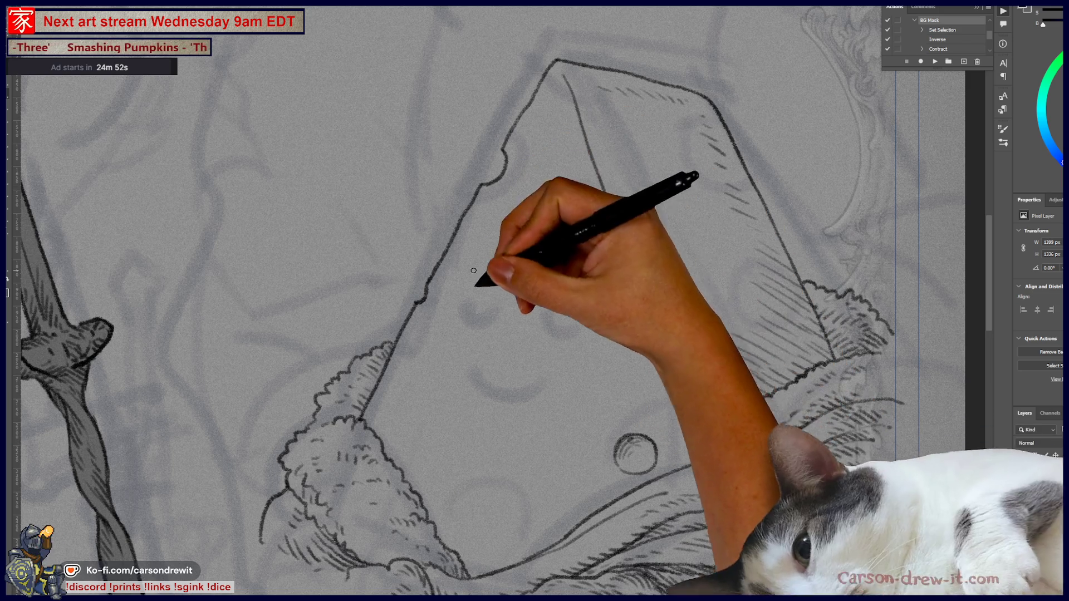
- Shade the hole, draw holes at the upper right and on the right face, and hatch that face
{"action": "left_click_drag", "start_coordinate": [615, 245], "coordinate": [619, 262]}
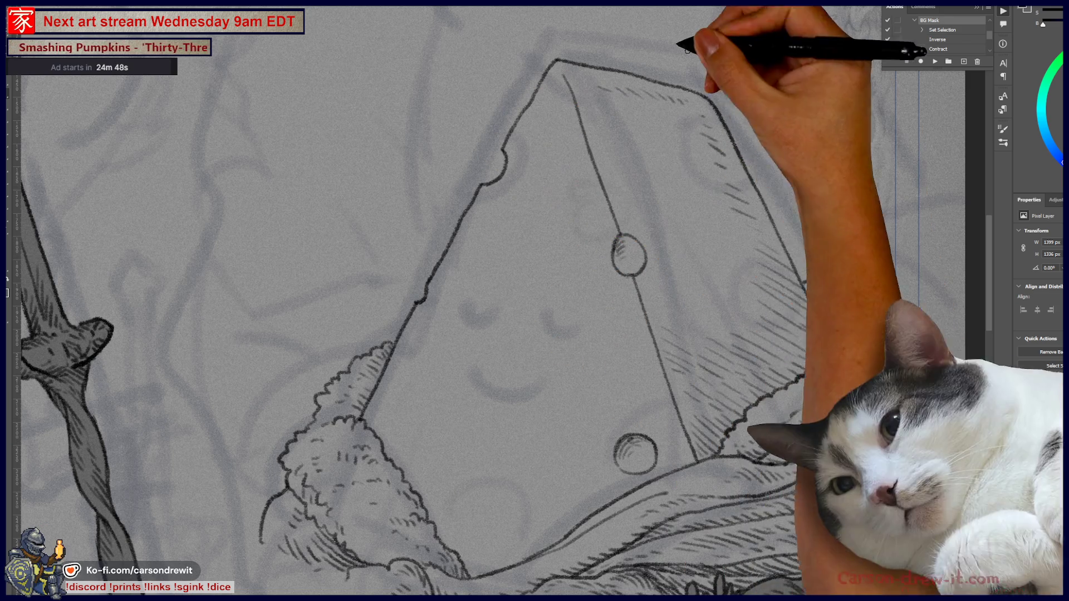
{"action": "mouse_move", "coordinate": [651, 131]}
{"action": "left_mouse_down"}
{"action": "mouse_move", "coordinate": [665, 126]}
{"action": "mouse_move", "coordinate": [654, 145]}
{"action": "mouse_move", "coordinate": [665, 136]}
{"action": "left_mouse_up"}
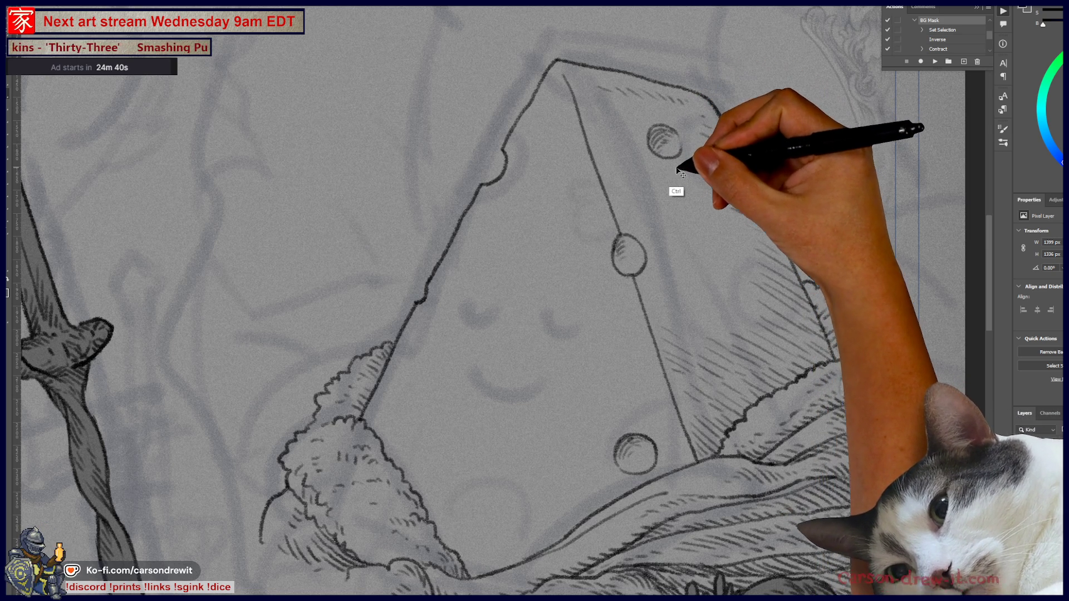
{"action": "key", "text": "ctrl"}
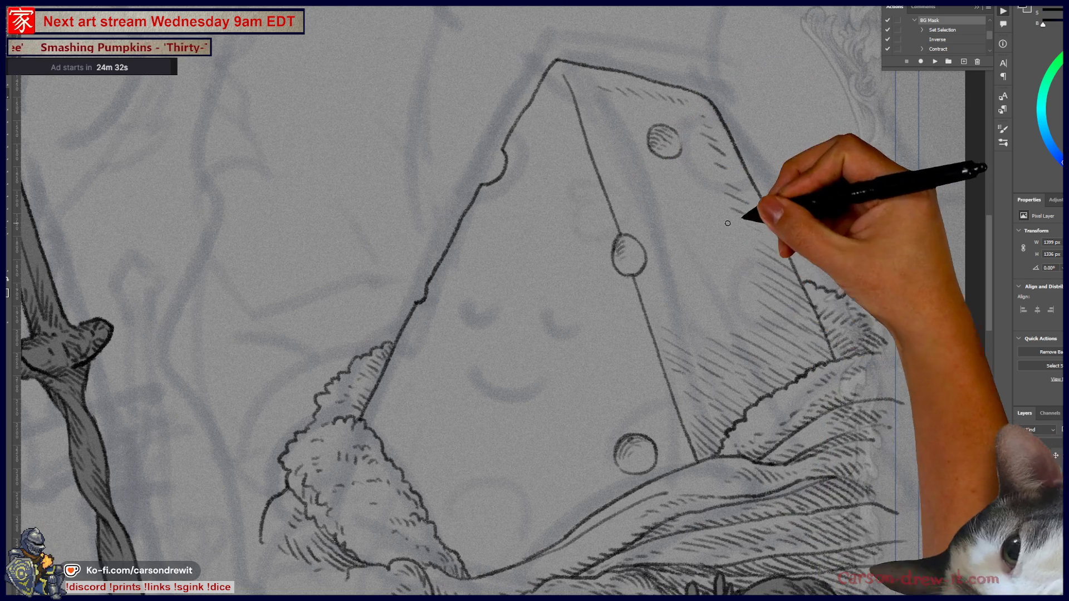
{"action": "mouse_move", "coordinate": [704, 278]}
{"action": "left_mouse_down"}
{"action": "mouse_move", "coordinate": [764, 258]}
{"action": "mouse_move", "coordinate": [766, 235]}
{"action": "left_mouse_up"}
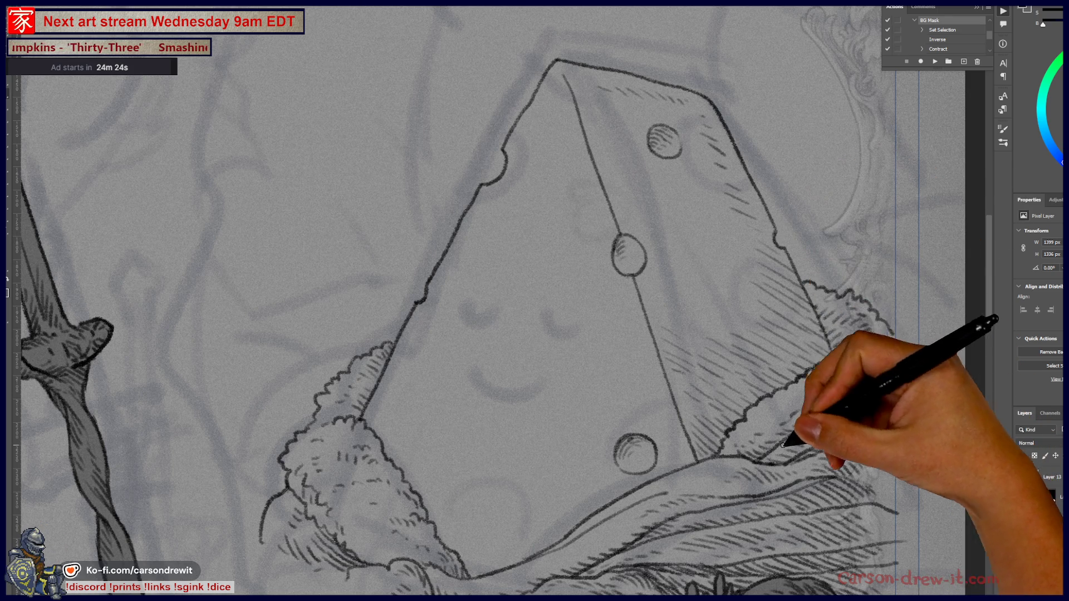
{"action": "left_click_drag", "start_coordinate": [742, 296], "coordinate": [755, 301]}
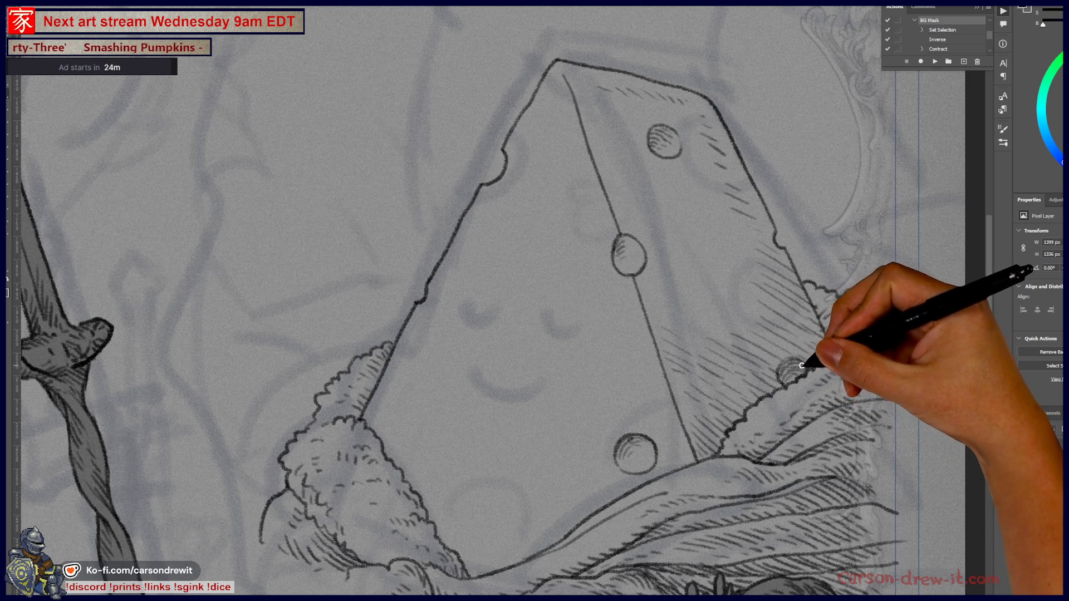
- Ink the fluffy blanket edge beside the cheese and draw a small mug, undoing its steam line
{"action": "mouse_move", "coordinate": [830, 289]}
{"action": "left_mouse_down"}
{"action": "mouse_move", "coordinate": [888, 334]}
{"action": "mouse_move", "coordinate": [873, 362]}
{"action": "left_mouse_up"}
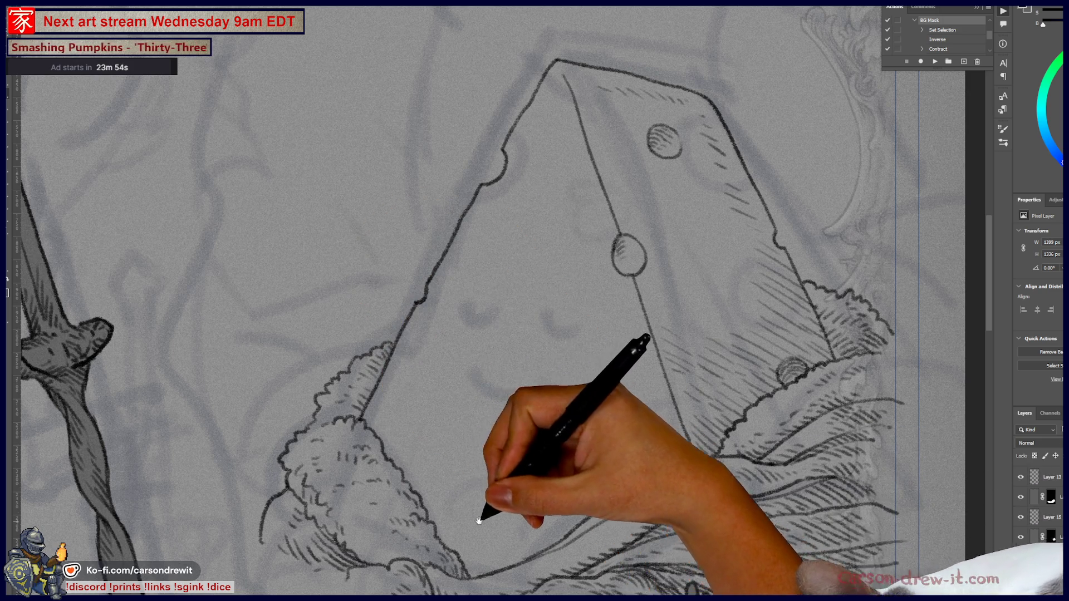
{"action": "left_click_drag", "start_coordinate": [476, 520], "coordinate": [501, 438]}
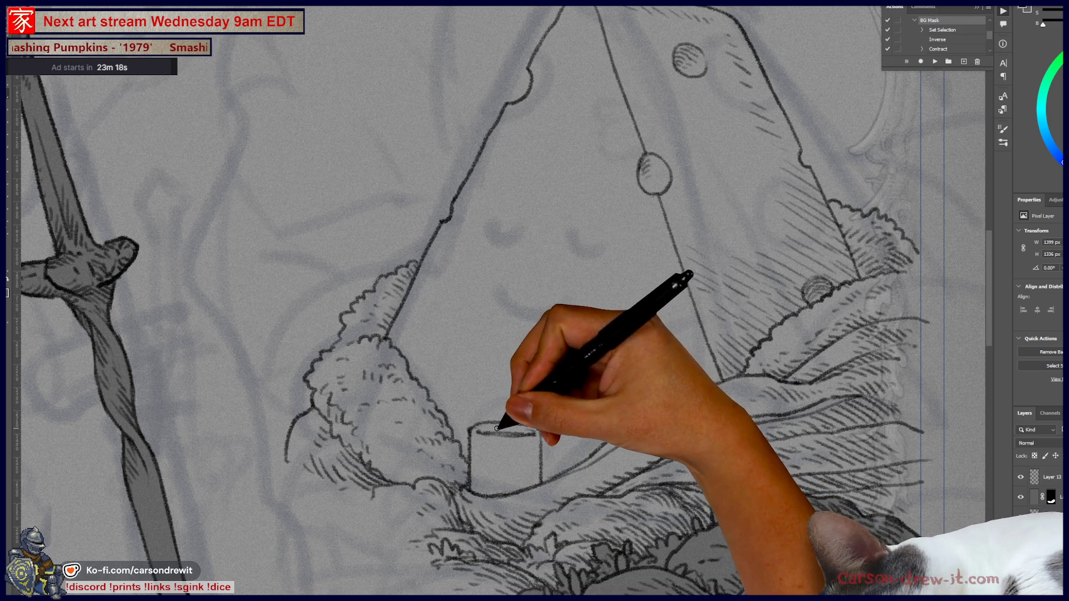
{"action": "mouse_move", "coordinate": [489, 417]}
{"action": "left_mouse_down"}
{"action": "mouse_move", "coordinate": [501, 393]}
{"action": "mouse_move", "coordinate": [552, 365]}
{"action": "left_mouse_up"}
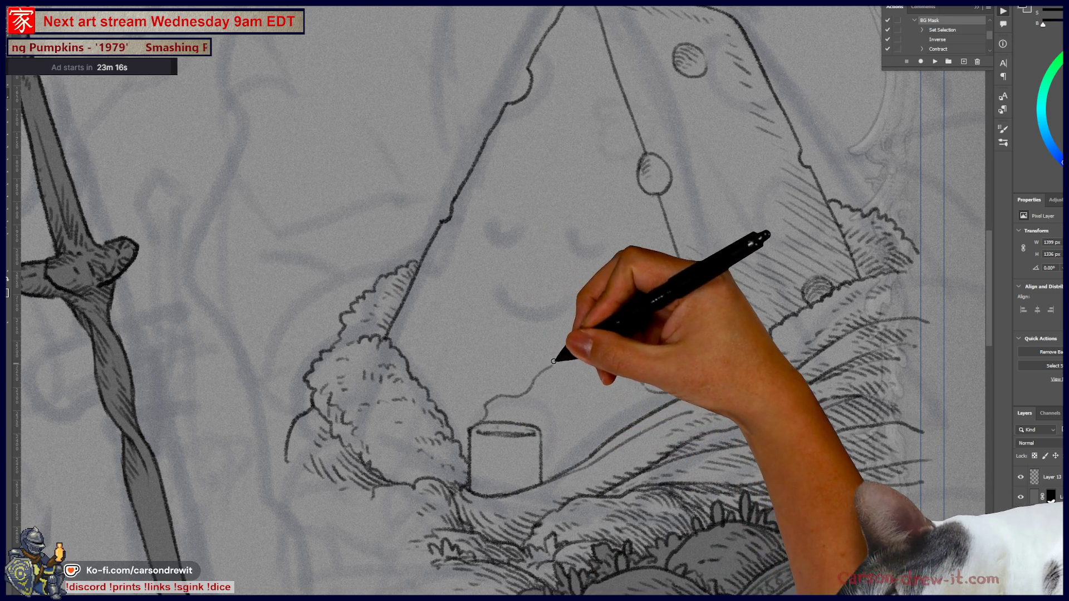
{"action": "key", "text": "ctrl+z"}
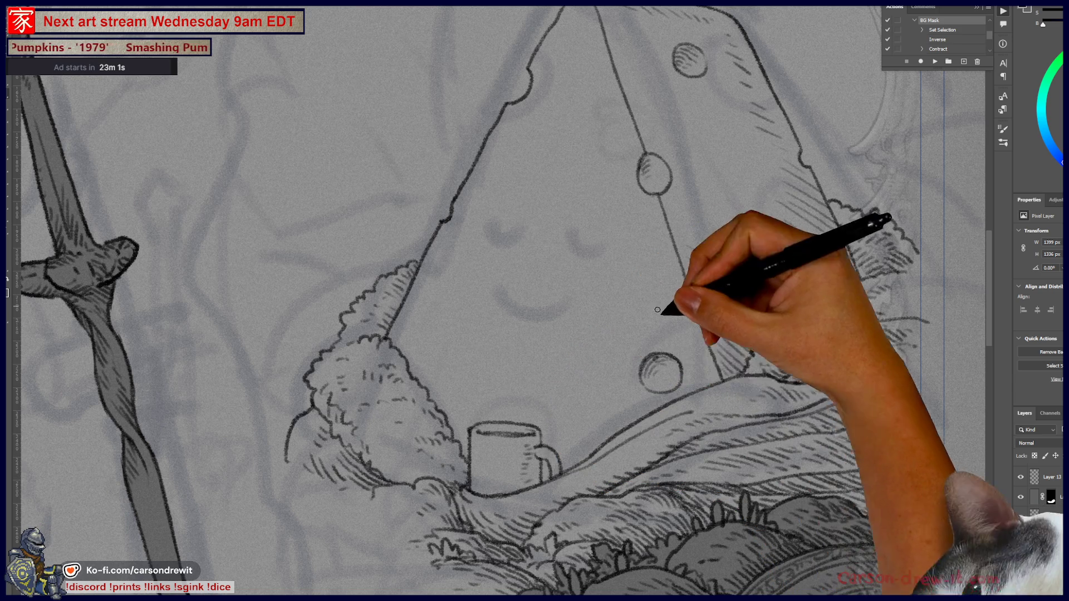
- Draw two closed-eye arcs and a smile on the cheese's face, undoing and restoring strokes
{"action": "left_click_drag", "start_coordinate": [631, 438], "coordinate": [775, 535]}
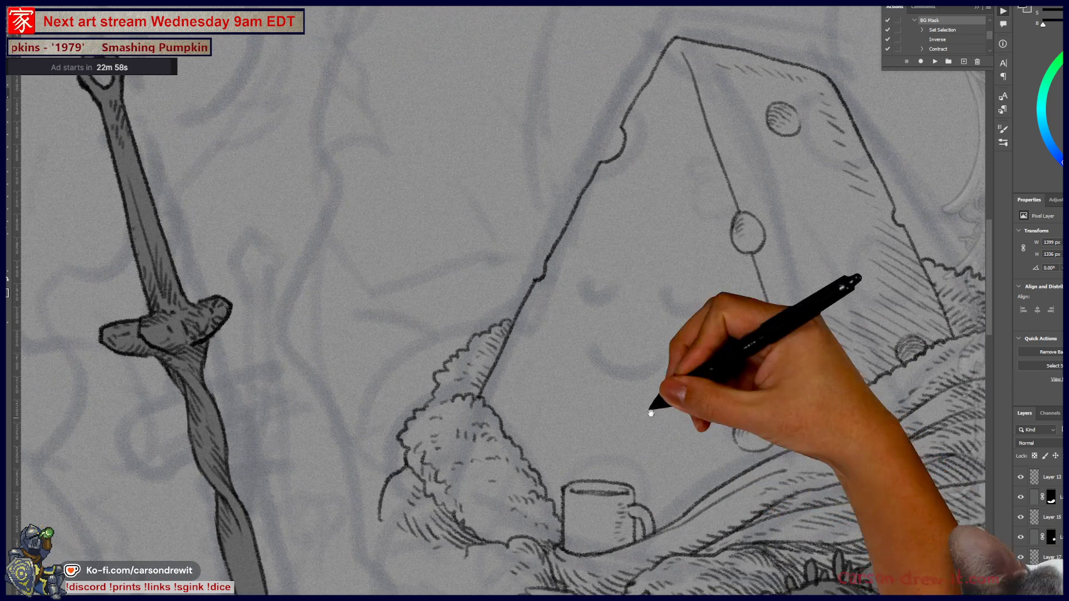
{"action": "left_click_drag", "start_coordinate": [580, 288], "coordinate": [688, 304]}
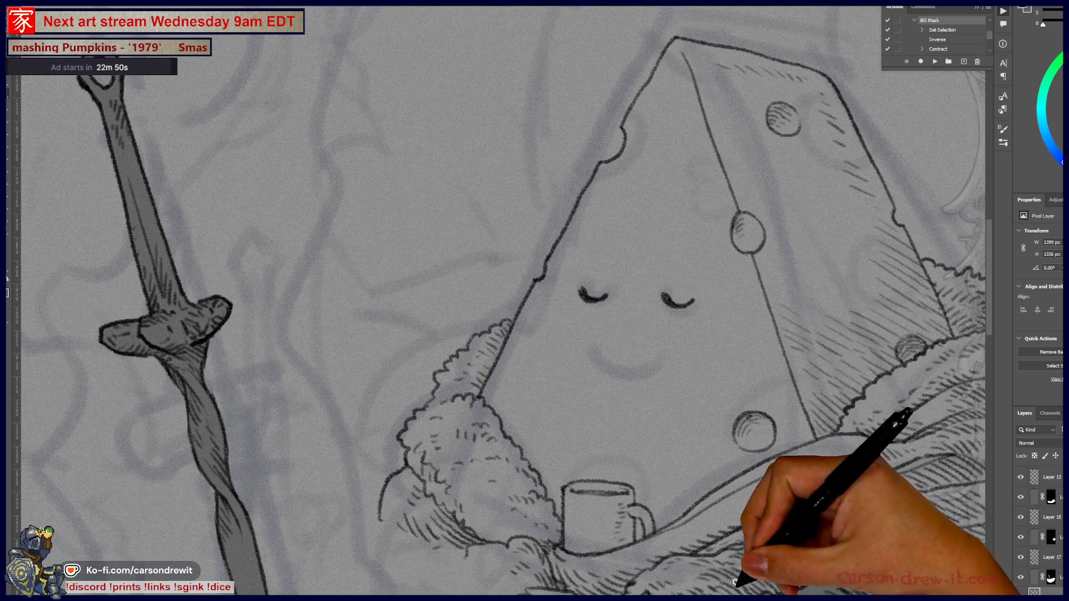
{"action": "key", "text": "ctrl+z"}
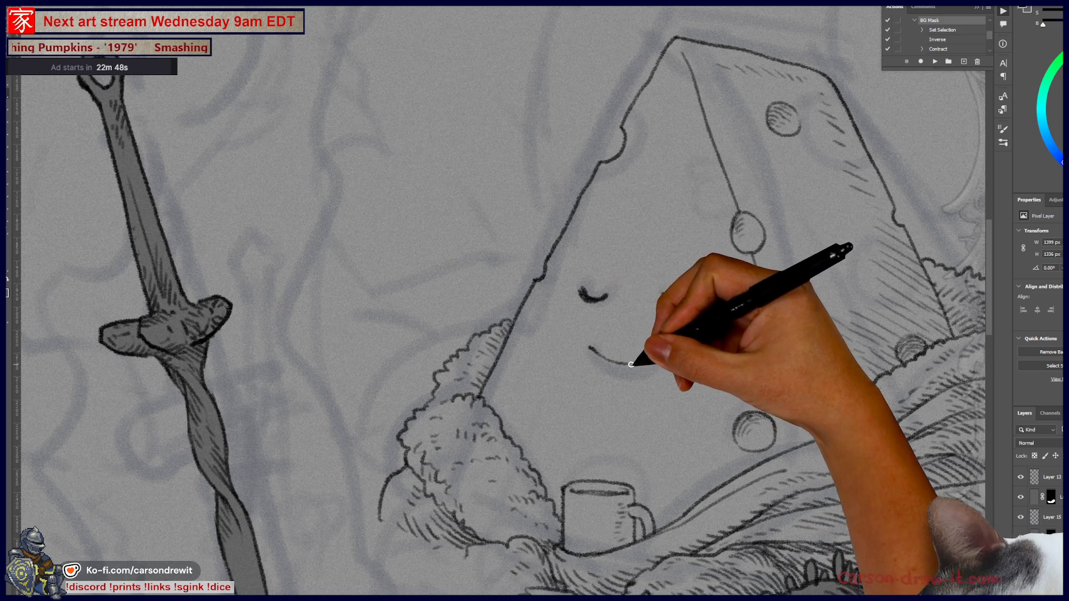
{"action": "key", "text": "ctrl"}
{"action": "key", "text": "ctrl"}
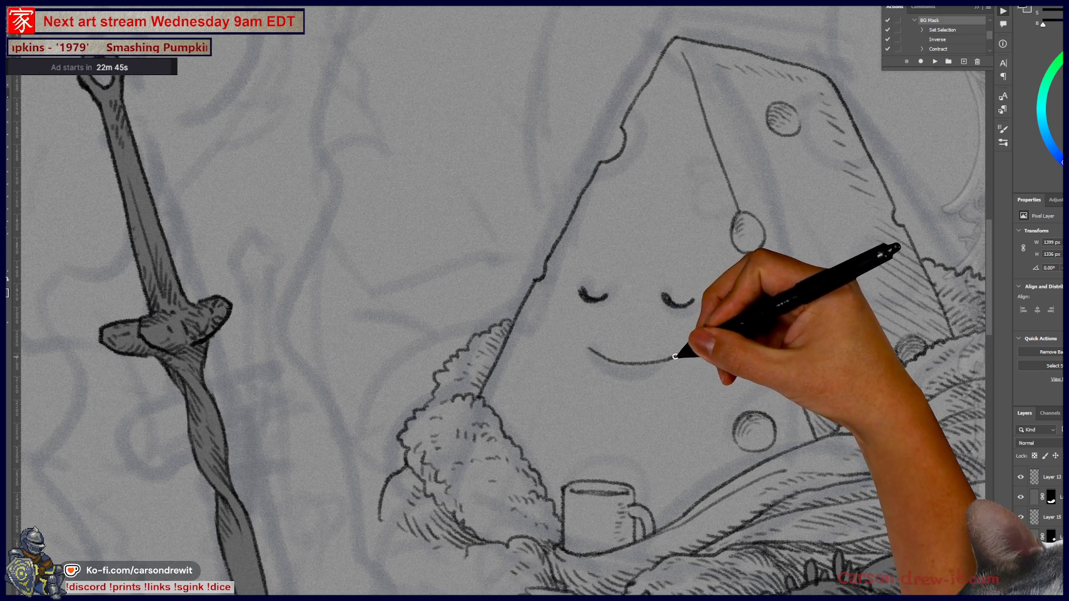
{"action": "key", "text": "ctrl"}
{"action": "key", "text": "ctrl+z"}
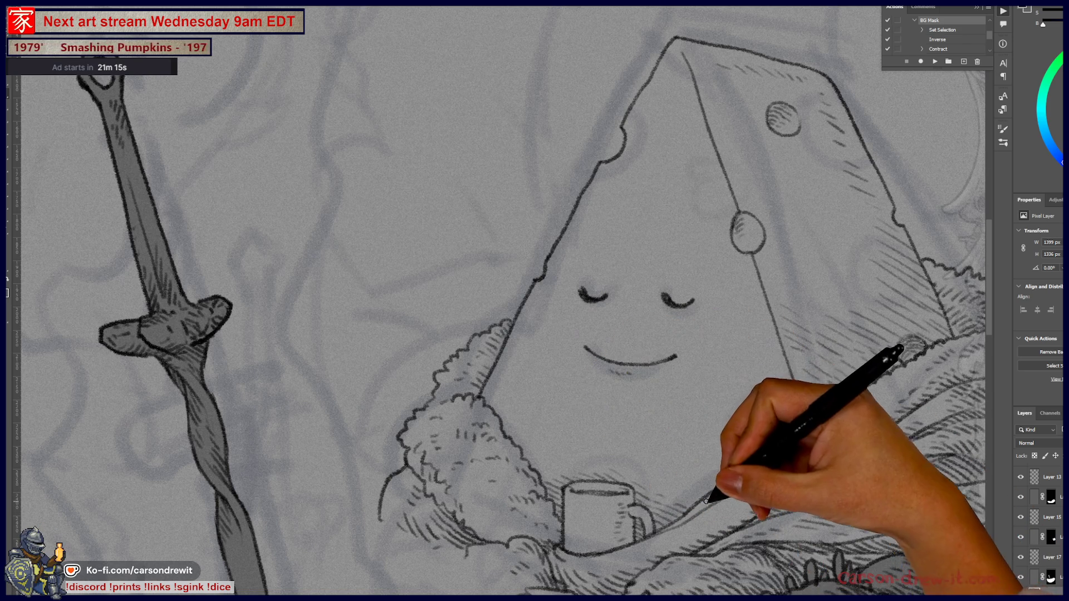
- Hatch the blanket folds and fur edges, moving between the mug area and the cheese top with the sword
{"action": "mouse_move", "coordinate": [706, 461]}
{"action": "left_mouse_down"}
{"action": "mouse_move", "coordinate": [681, 365]}
{"action": "mouse_move", "coordinate": [633, 363]}
{"action": "left_mouse_up"}
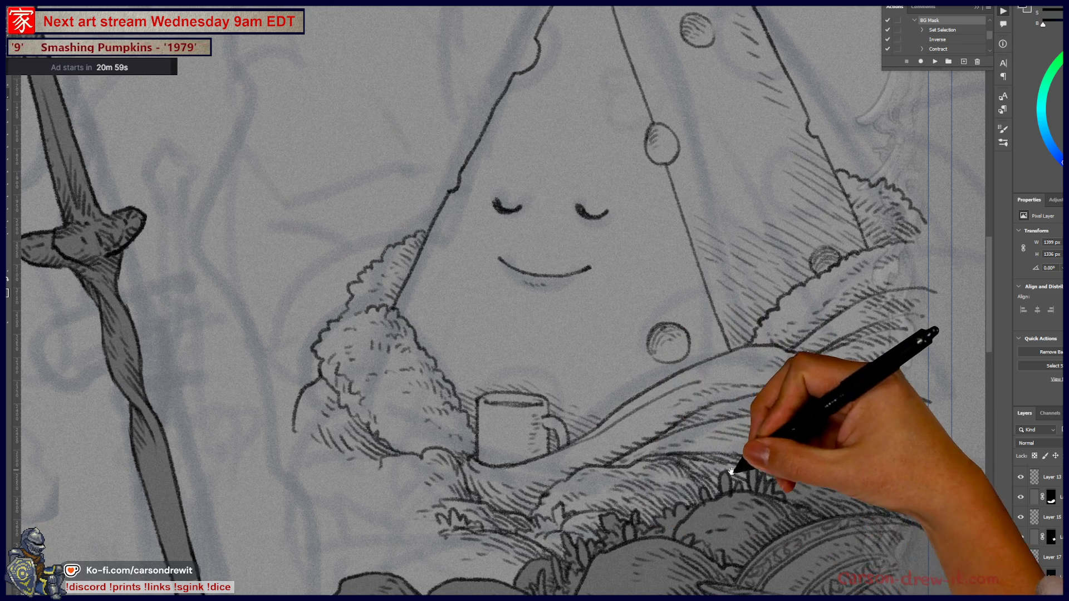
{"action": "left_click_drag", "start_coordinate": [731, 468], "coordinate": [759, 563]}
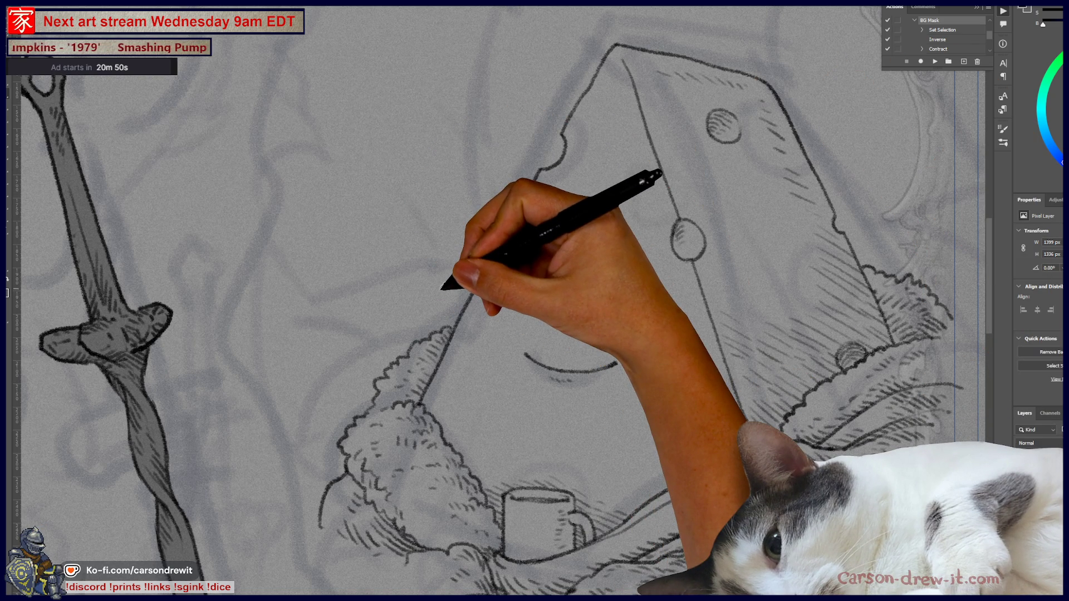
{"action": "scroll", "coordinate": [442, 289], "scroll_direction": "down", "scroll_amount": 2}
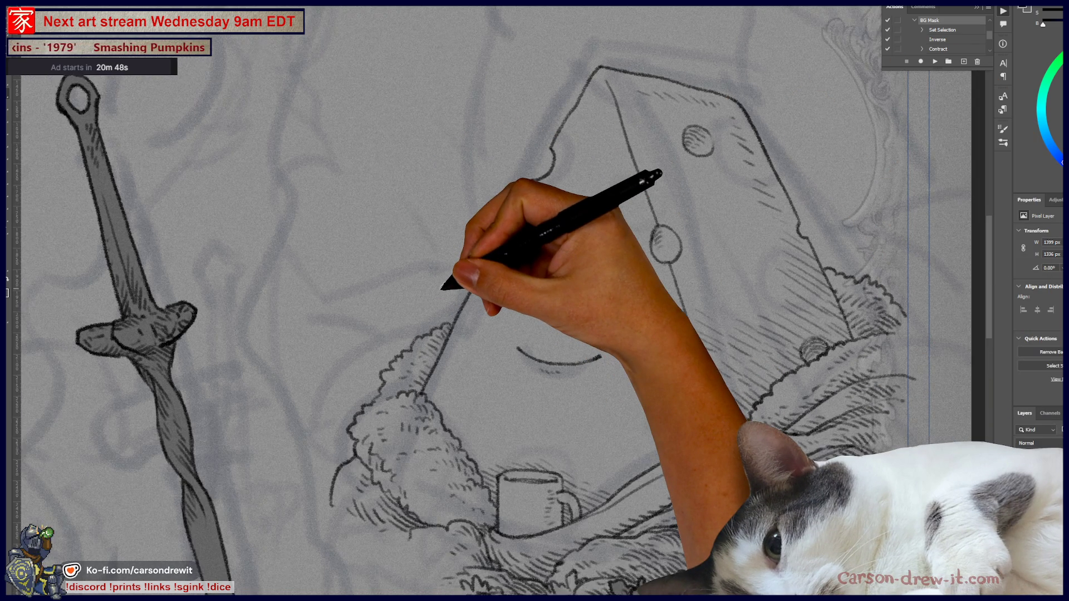
- Draw a short hill line under the blanket, below the mug
{"action": "scroll", "coordinate": [367, 337], "scroll_direction": "down", "scroll_amount": 4}
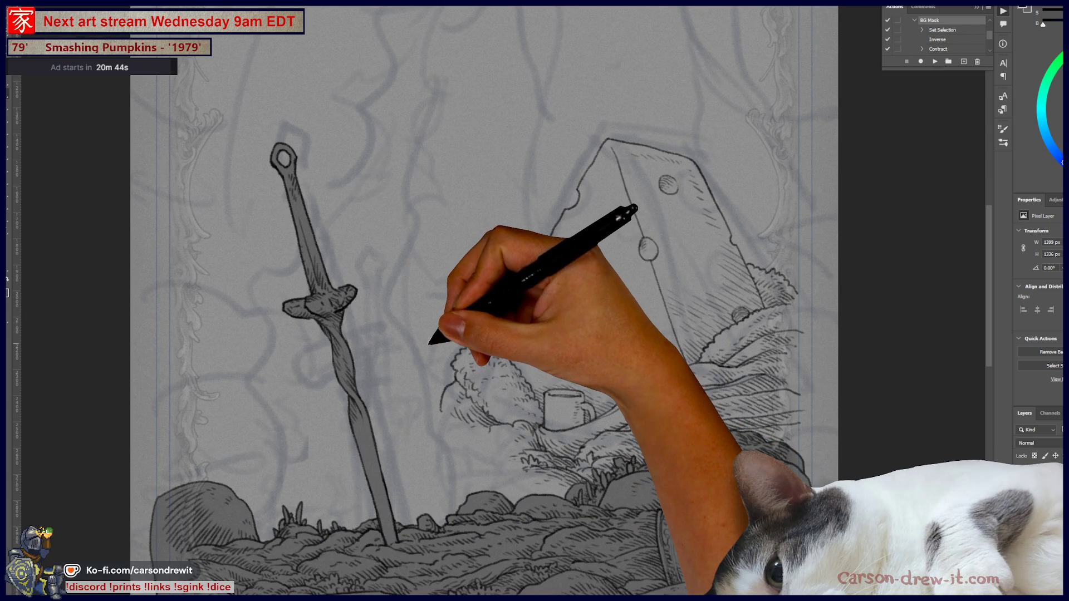
{"action": "scroll", "coordinate": [433, 338], "scroll_direction": "up", "scroll_amount": 3}
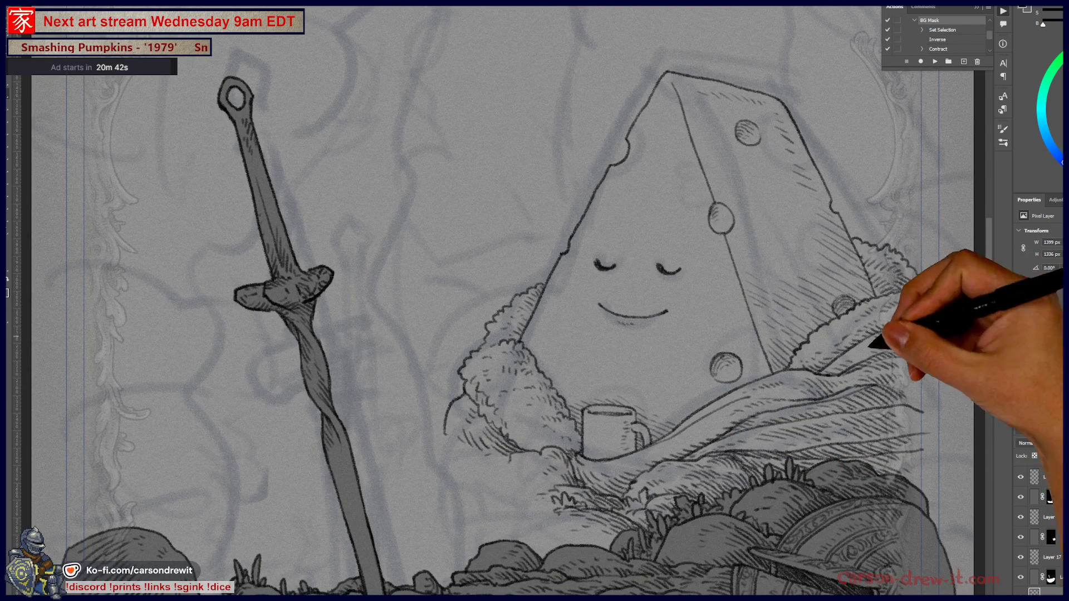
{"action": "scroll", "coordinate": [632, 334], "scroll_direction": "left", "scroll_amount": 3}
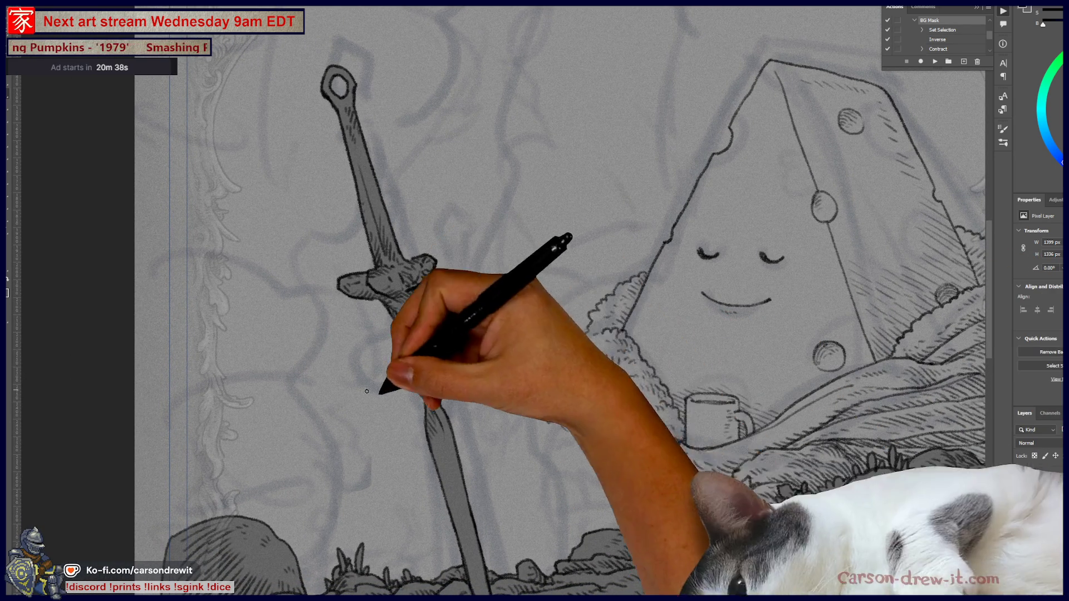
{"action": "scroll", "coordinate": [584, 400], "scroll_direction": "right", "scroll_amount": 3}
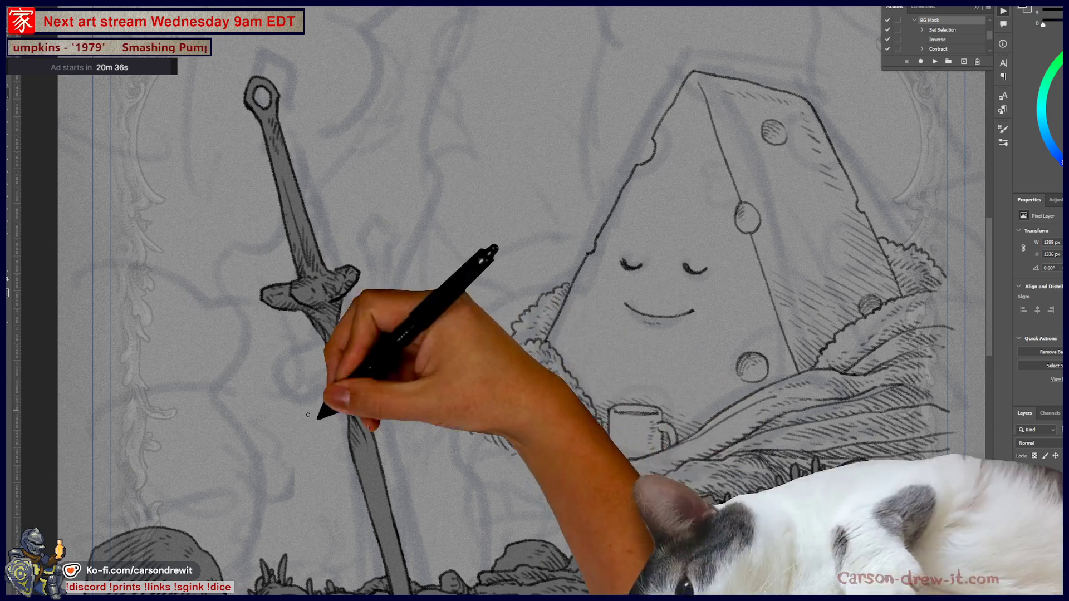
{"action": "left_click_drag", "start_coordinate": [424, 439], "coordinate": [477, 441]}
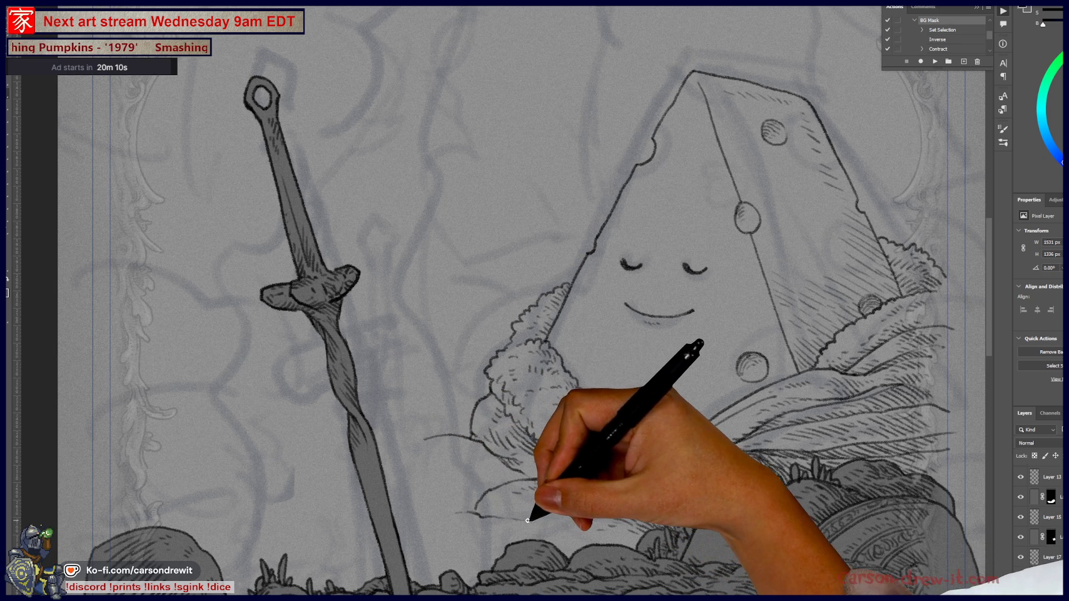
- Hatch the blanket's leftward drape beneath the mug, centring the view on the sword and cheese
{"action": "left_click_drag", "start_coordinate": [537, 513], "coordinate": [671, 498]}
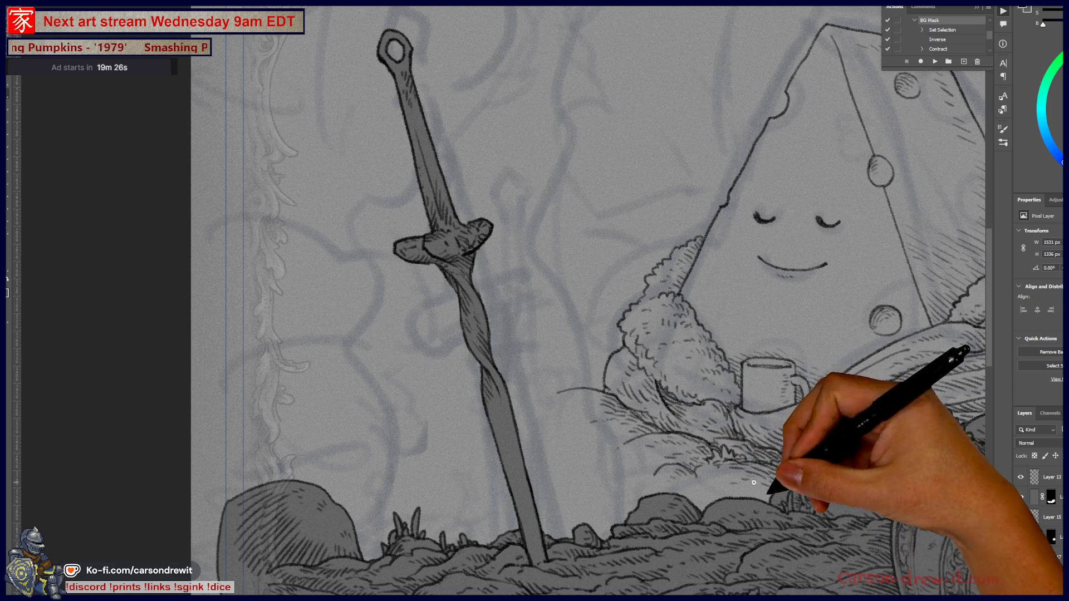
{"action": "left_click_drag", "start_coordinate": [731, 447], "coordinate": [612, 460]}
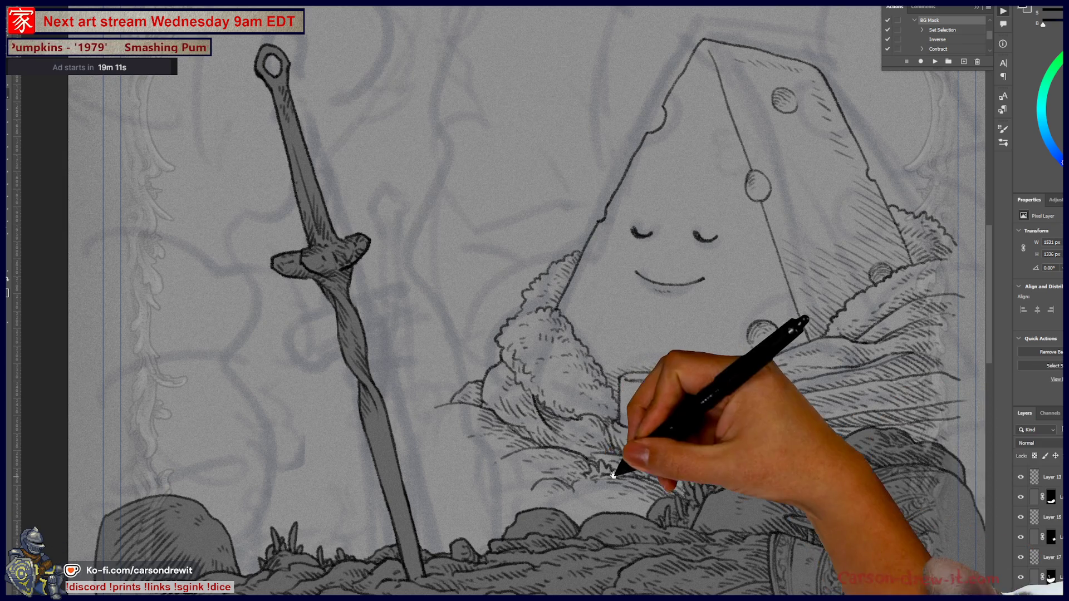
{"action": "scroll", "coordinate": [613, 462], "scroll_direction": "left", "scroll_amount": 4}
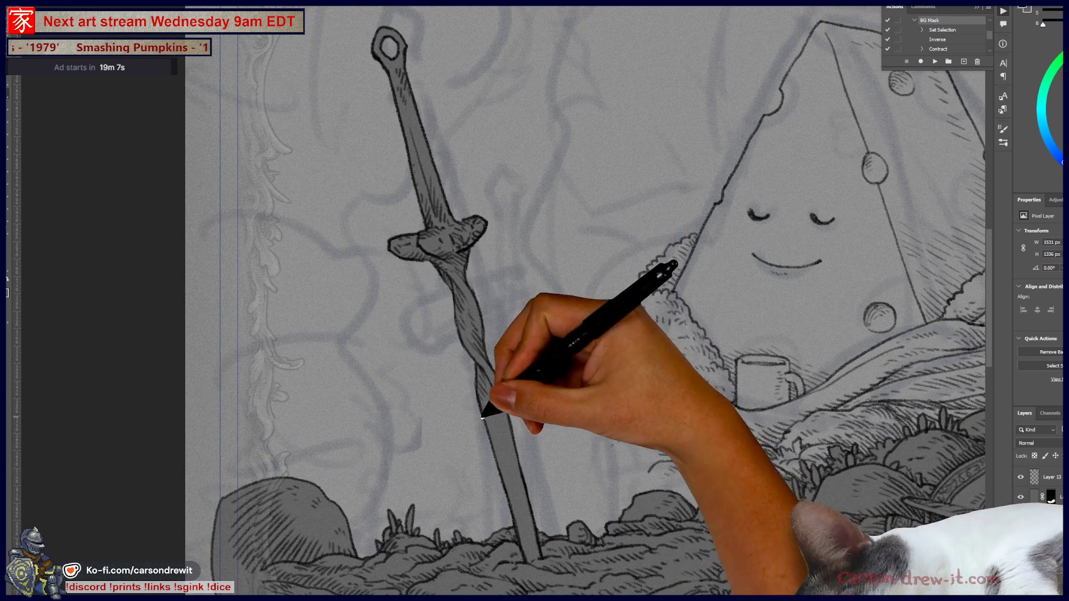
- Extend and hatch the hill right of the sword, and draw a rising hill curve left of it
{"action": "left_click_drag", "start_coordinate": [489, 393], "coordinate": [535, 395]}
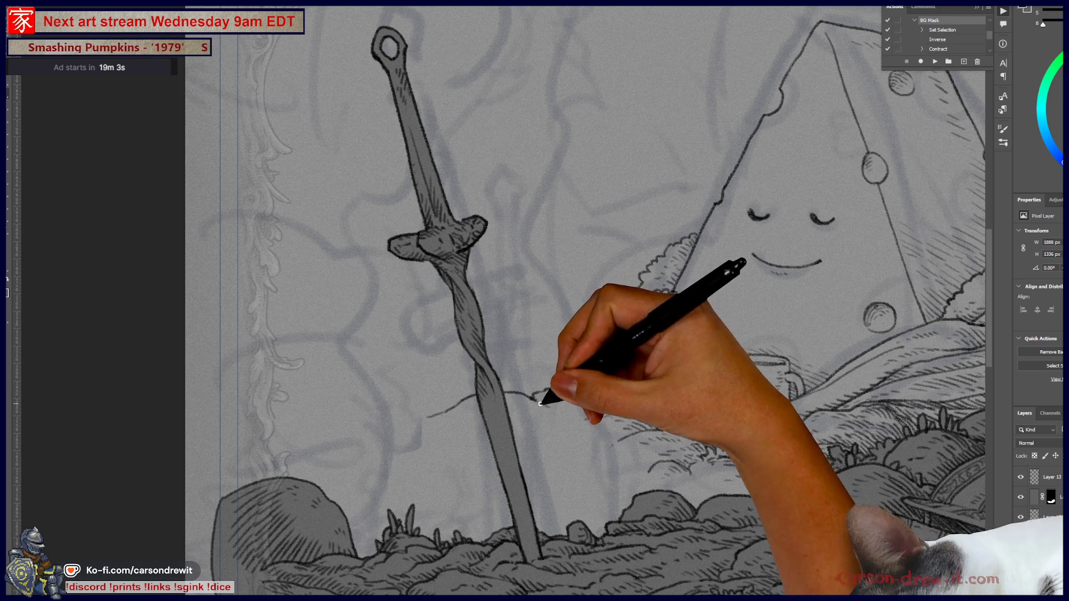
{"action": "mouse_move", "coordinate": [550, 388]}
{"action": "left_mouse_down"}
{"action": "mouse_move", "coordinate": [562, 411]}
{"action": "mouse_move", "coordinate": [592, 382]}
{"action": "mouse_move", "coordinate": [588, 395]}
{"action": "left_mouse_up"}
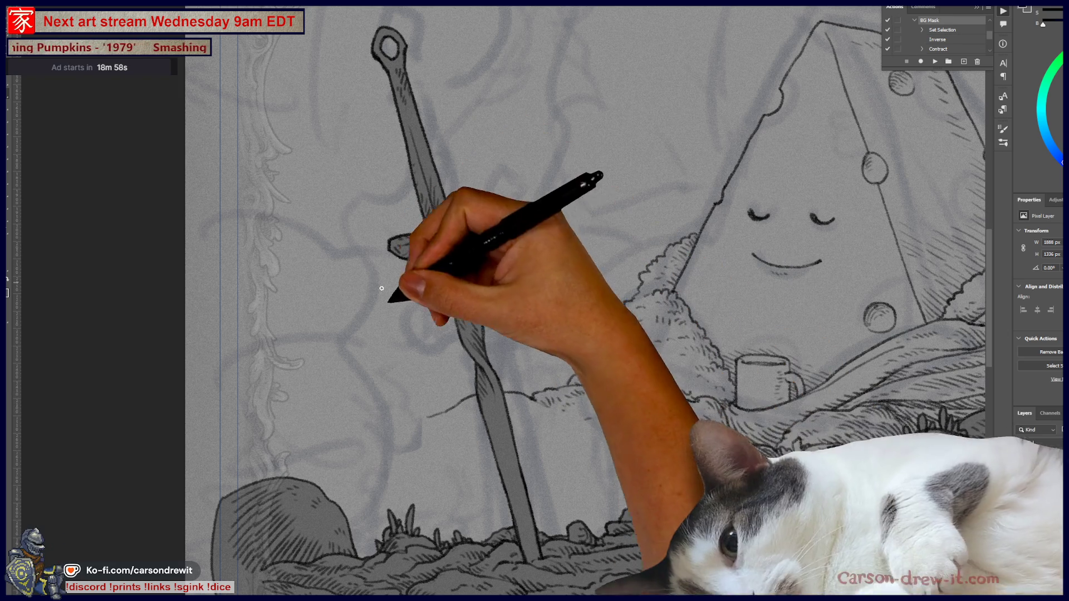
{"action": "left_click_drag", "start_coordinate": [363, 429], "coordinate": [419, 417]}
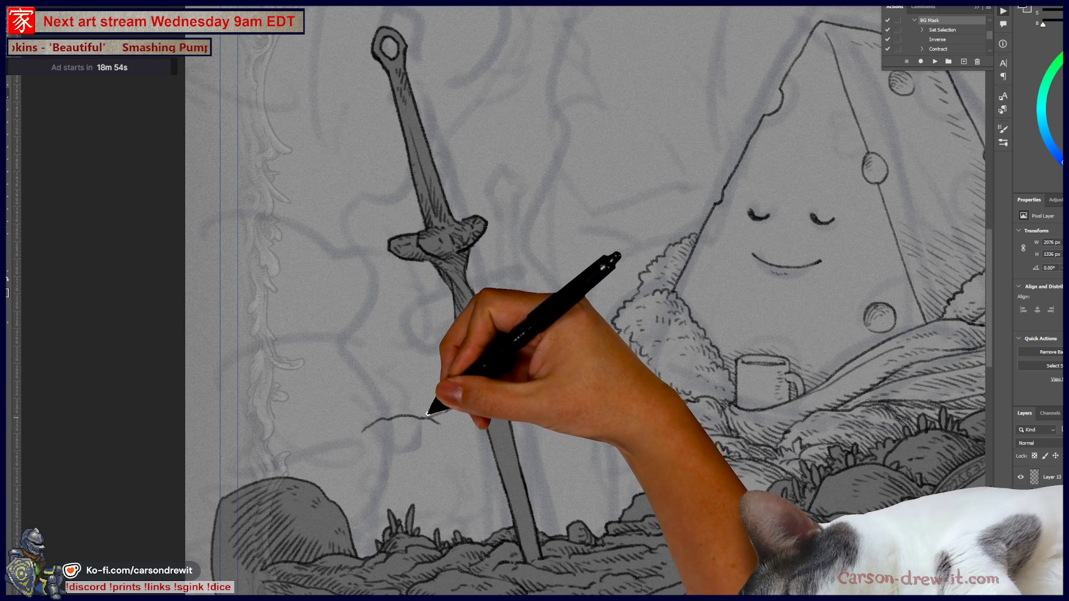
{"action": "mouse_move", "coordinate": [366, 431]}
{"action": "left_mouse_down"}
{"action": "mouse_move", "coordinate": [393, 398]}
{"action": "mouse_move", "coordinate": [430, 422]}
{"action": "left_mouse_up"}
{"action": "key", "text": "ctrl+z"}
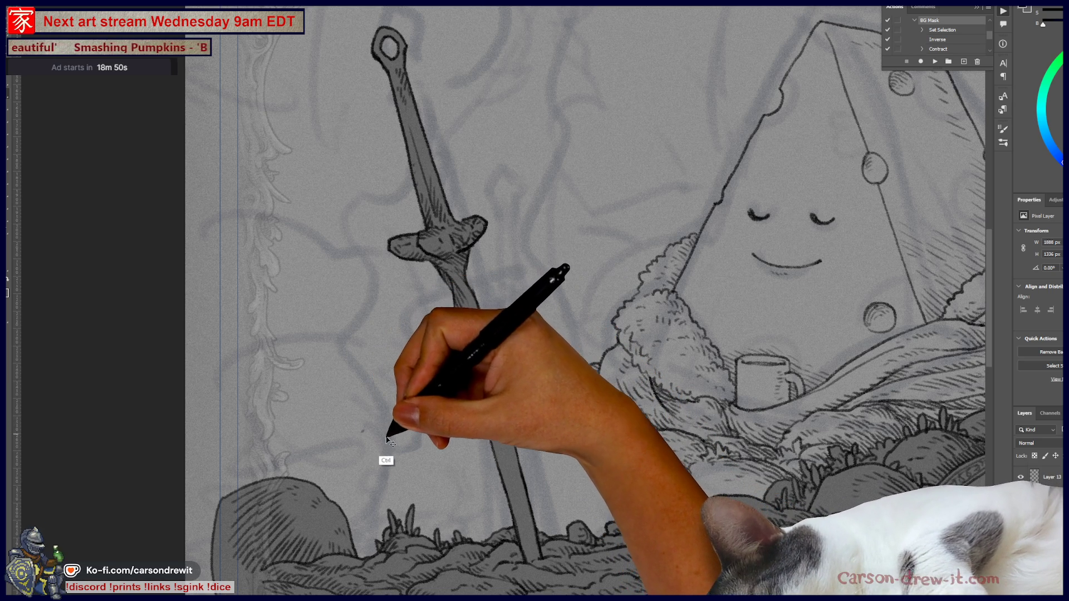
- Add small hatch marks on the hill left of the sword, removing a stray line near the blade
{"action": "mouse_move", "coordinate": [398, 426]}
{"action": "left_mouse_down"}
{"action": "mouse_move", "coordinate": [363, 473]}
{"action": "mouse_move", "coordinate": [315, 474]}
{"action": "left_mouse_up"}
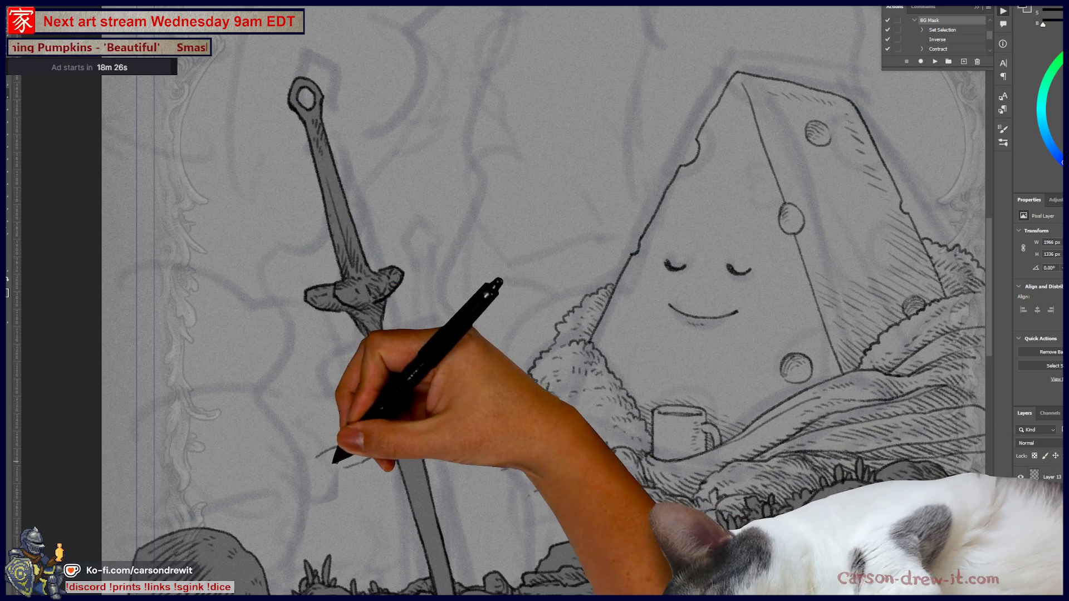
{"action": "left_click_drag", "start_coordinate": [322, 458], "coordinate": [329, 462]}
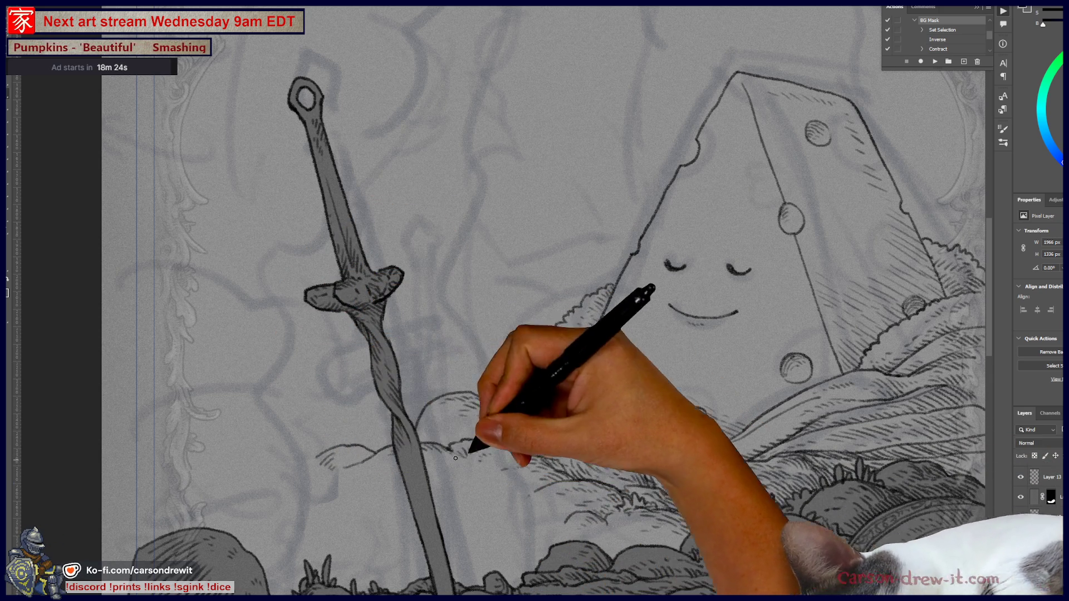
{"action": "scroll", "coordinate": [538, 453], "scroll_direction": "up", "scroll_amount": 3}
{"action": "left_click_drag", "start_coordinate": [696, 556], "coordinate": [869, 462]}
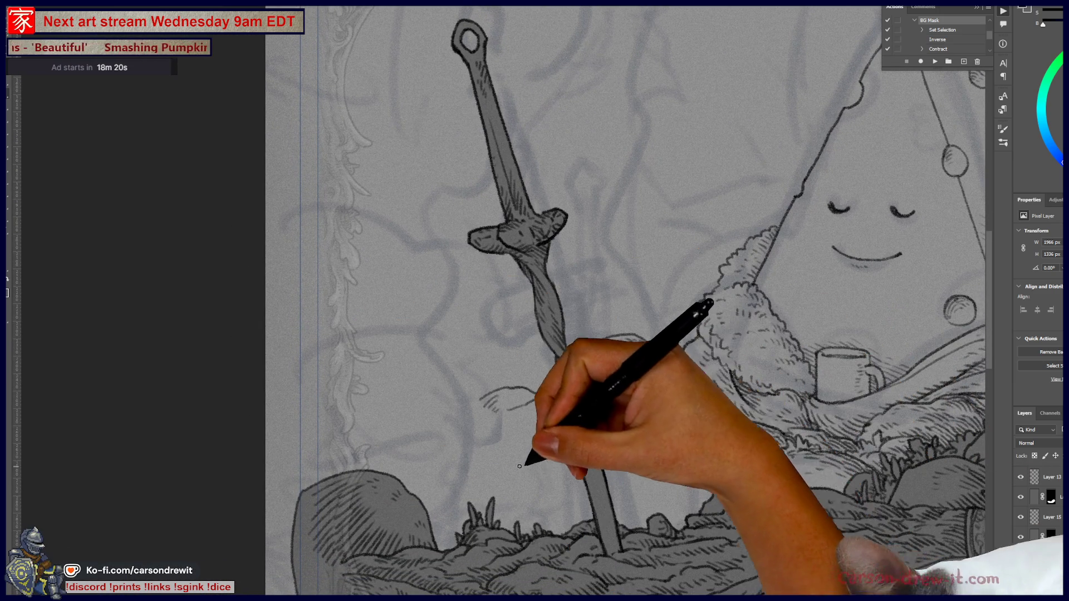
{"action": "left_click_drag", "start_coordinate": [539, 463], "coordinate": [577, 462]}
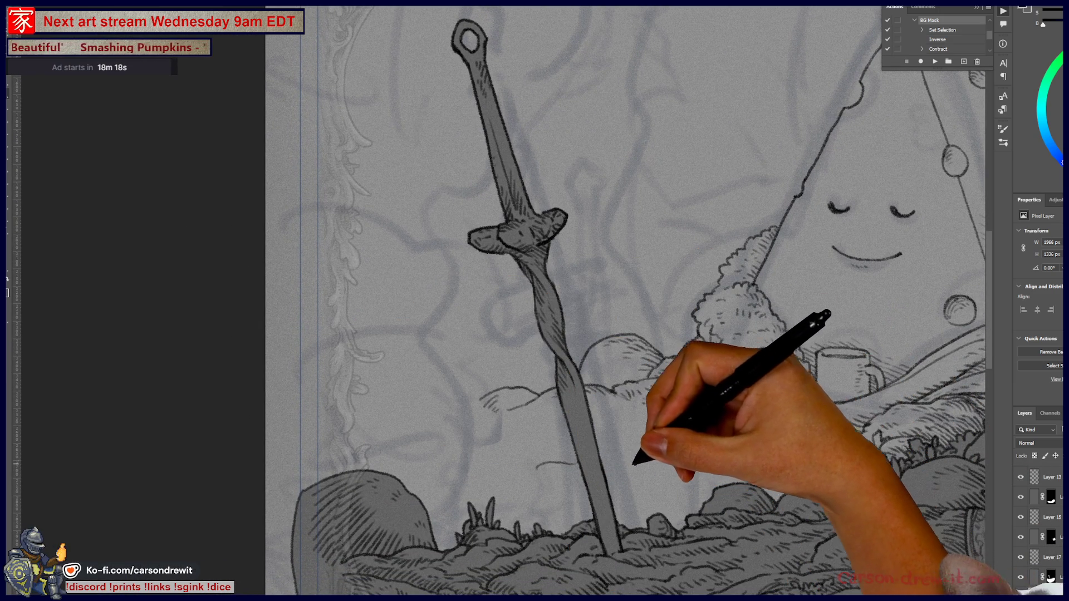
{"action": "key", "text": "ctrl+z"}
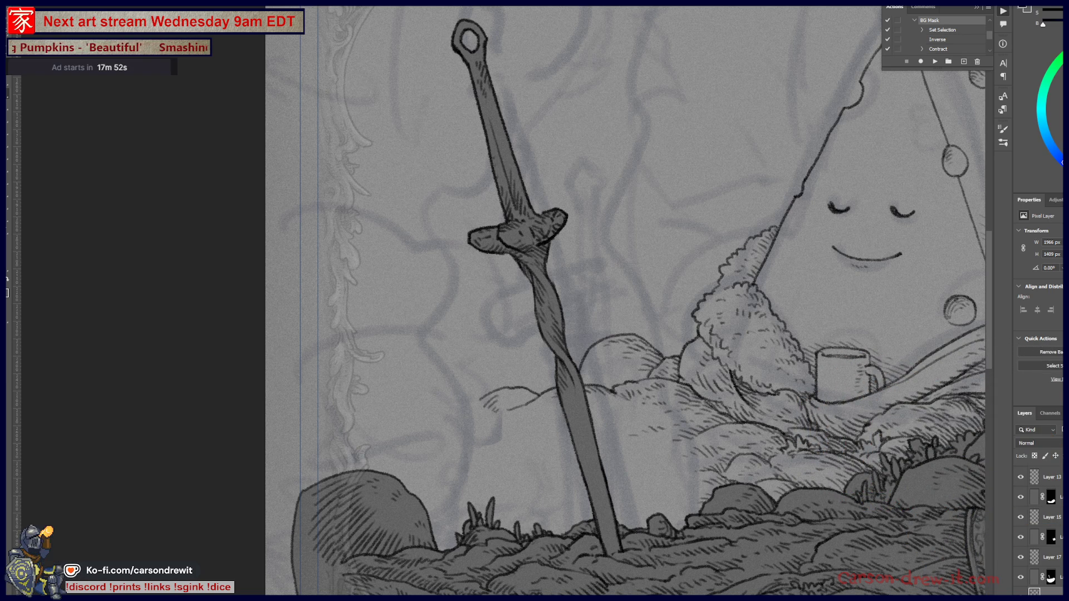
- Outline a hill left of the sword blade, extend it further left, and hatch its shading
{"action": "mouse_move", "coordinate": [912, 584]}
{"action": "left_mouse_down"}
{"action": "mouse_move", "coordinate": [752, 501]}
{"action": "mouse_move", "coordinate": [560, 501]}
{"action": "left_mouse_up"}
{"action": "mouse_move", "coordinate": [490, 490]}
{"action": "left_mouse_down"}
{"action": "mouse_move", "coordinate": [974, 334]}
{"action": "mouse_move", "coordinate": [627, 489]}
{"action": "mouse_move", "coordinate": [556, 497]}
{"action": "mouse_move", "coordinate": [890, 430]}
{"action": "left_mouse_up"}
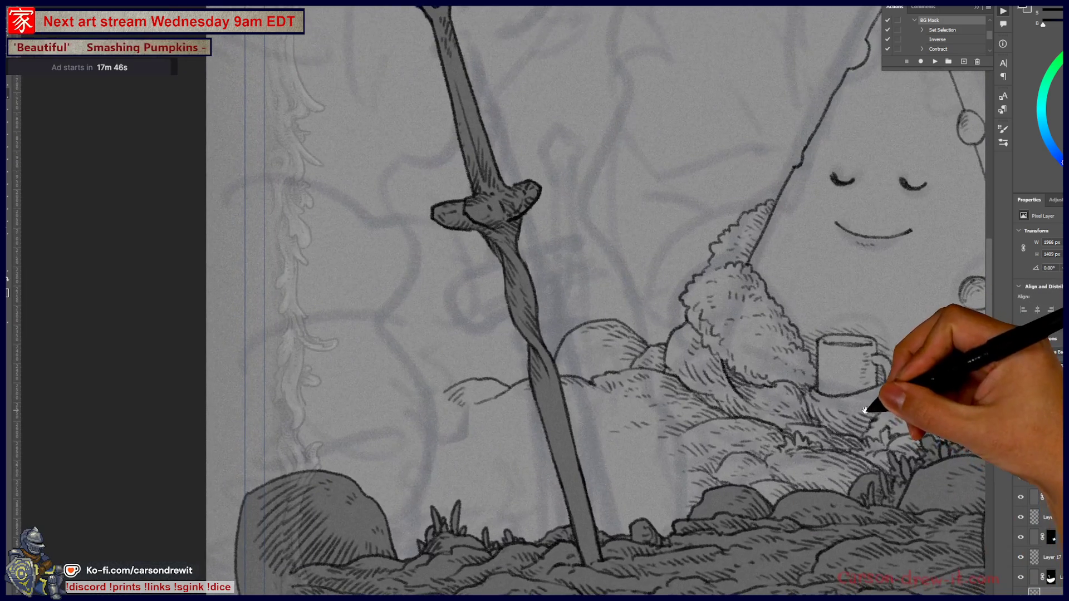
{"action": "mouse_move", "coordinate": [427, 411]}
{"action": "left_mouse_down"}
{"action": "mouse_move", "coordinate": [446, 408]}
{"action": "mouse_move", "coordinate": [437, 410]}
{"action": "mouse_move", "coordinate": [487, 432]}
{"action": "mouse_move", "coordinate": [448, 421]}
{"action": "mouse_move", "coordinate": [466, 389]}
{"action": "mouse_move", "coordinate": [424, 393]}
{"action": "mouse_move", "coordinate": [440, 379]}
{"action": "mouse_move", "coordinate": [445, 388]}
{"action": "mouse_move", "coordinate": [393, 393]}
{"action": "mouse_move", "coordinate": [408, 388]}
{"action": "mouse_move", "coordinate": [417, 406]}
{"action": "mouse_move", "coordinate": [398, 382]}
{"action": "mouse_move", "coordinate": [333, 412]}
{"action": "left_mouse_up"}
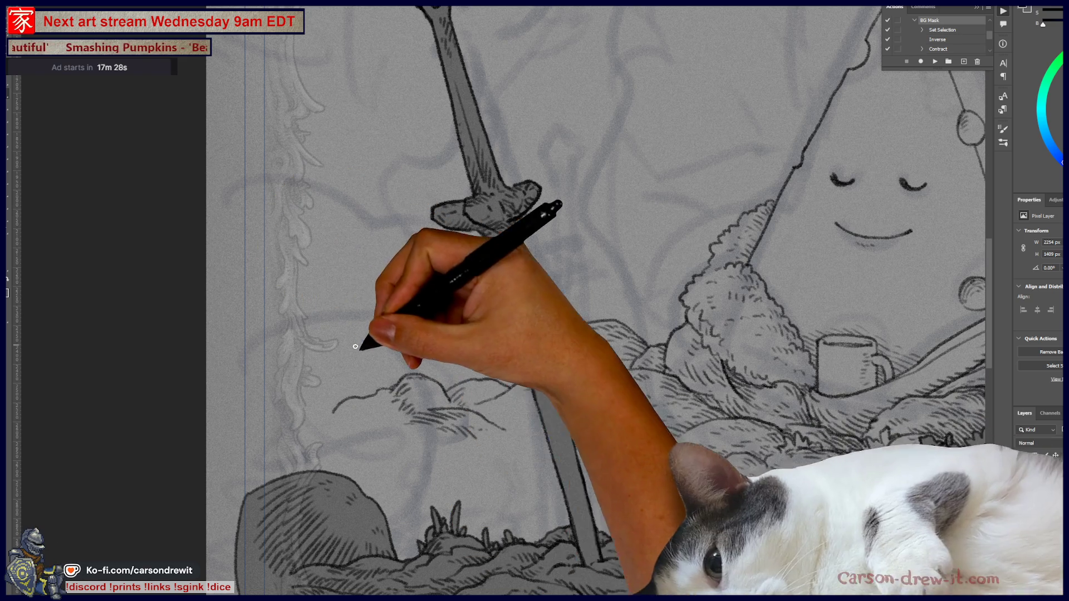
{"action": "mouse_move", "coordinate": [289, 396]}
{"action": "left_mouse_down"}
{"action": "mouse_move", "coordinate": [264, 392]}
{"action": "mouse_move", "coordinate": [342, 358]}
{"action": "mouse_move", "coordinate": [329, 379]}
{"action": "mouse_move", "coordinate": [303, 387]}
{"action": "mouse_move", "coordinate": [327, 381]}
{"action": "mouse_move", "coordinate": [359, 397]}
{"action": "mouse_move", "coordinate": [401, 377]}
{"action": "left_mouse_up"}
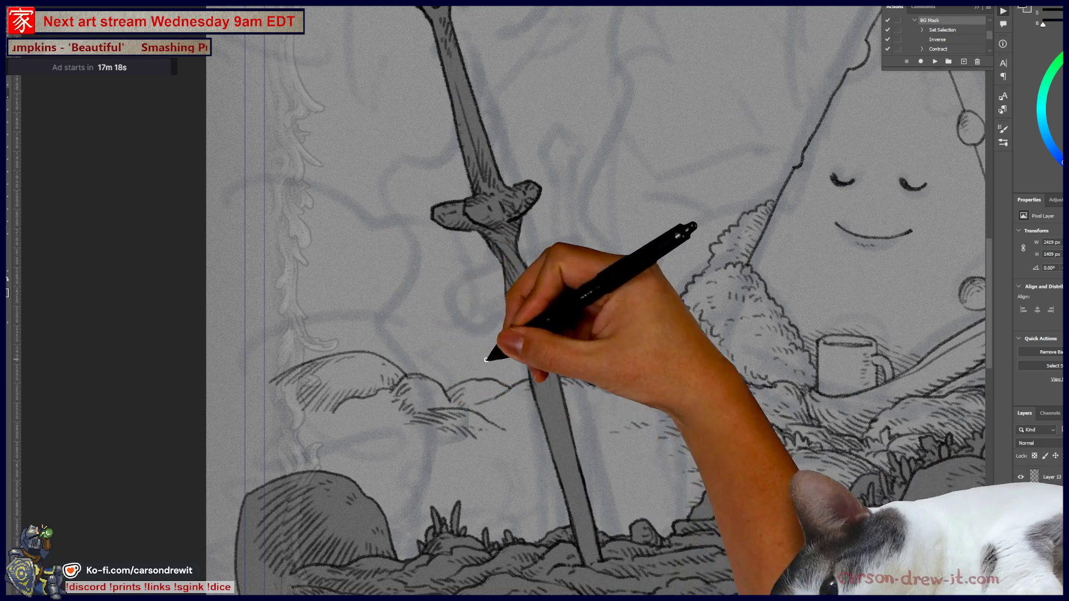
{"action": "mouse_move", "coordinate": [298, 419]}
{"action": "left_mouse_down"}
{"action": "mouse_move", "coordinate": [306, 406]}
{"action": "mouse_move", "coordinate": [354, 417]}
{"action": "mouse_move", "coordinate": [331, 412]}
{"action": "left_mouse_up"}
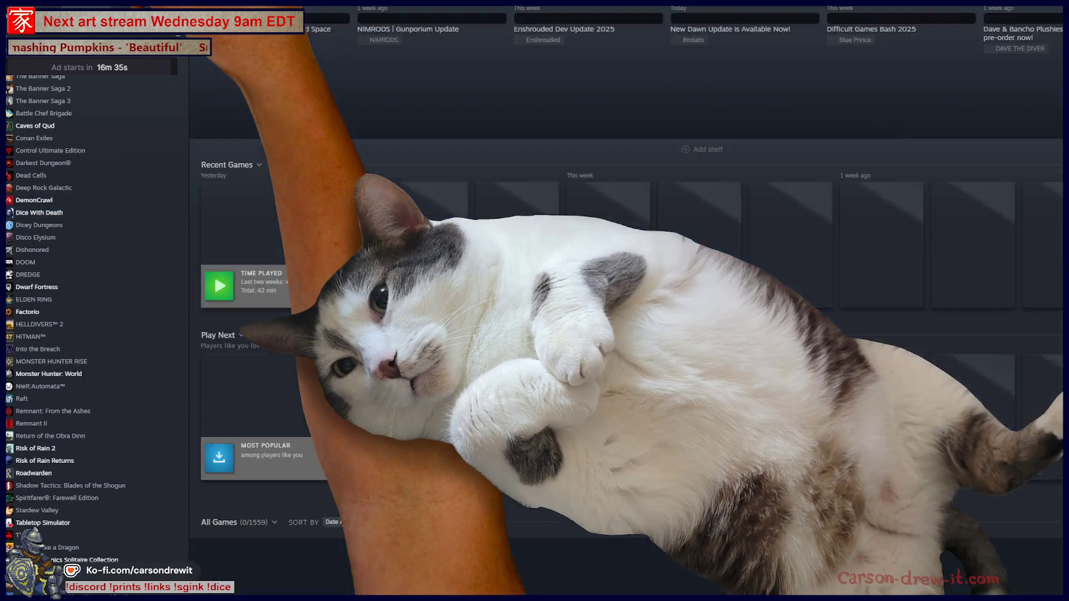
{"action": "scroll", "coordinate": [211, 245], "scroll_direction": "down", "scroll_amount": 5}
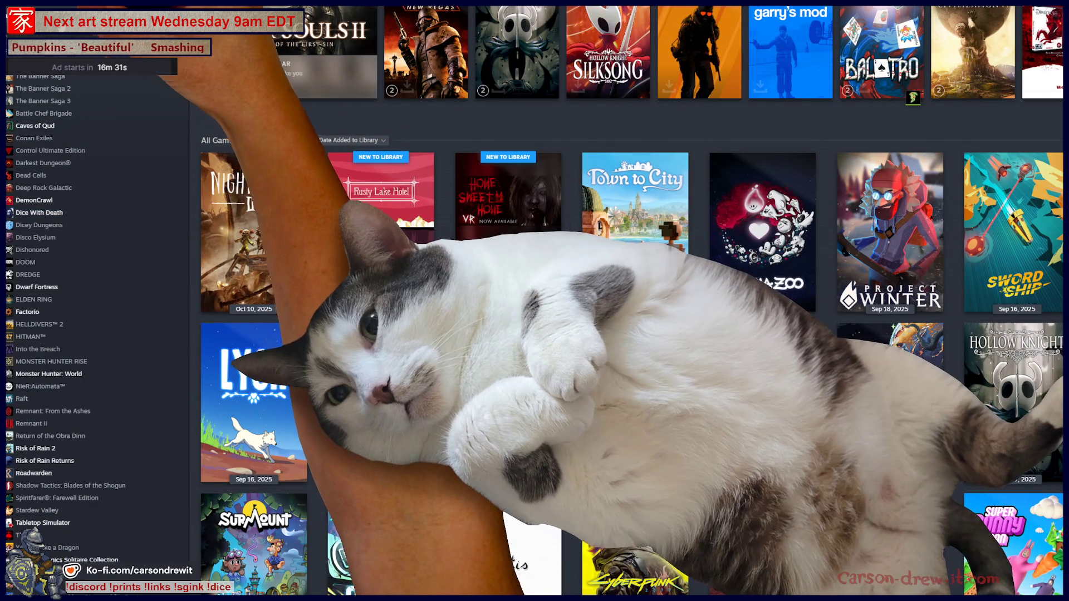
- Open the Chants of Sennaar store page and enlarge the yellow screenshot to full screen
{"action": "scroll", "coordinate": [95, 312], "scroll_direction": "up", "scroll_amount": 10}
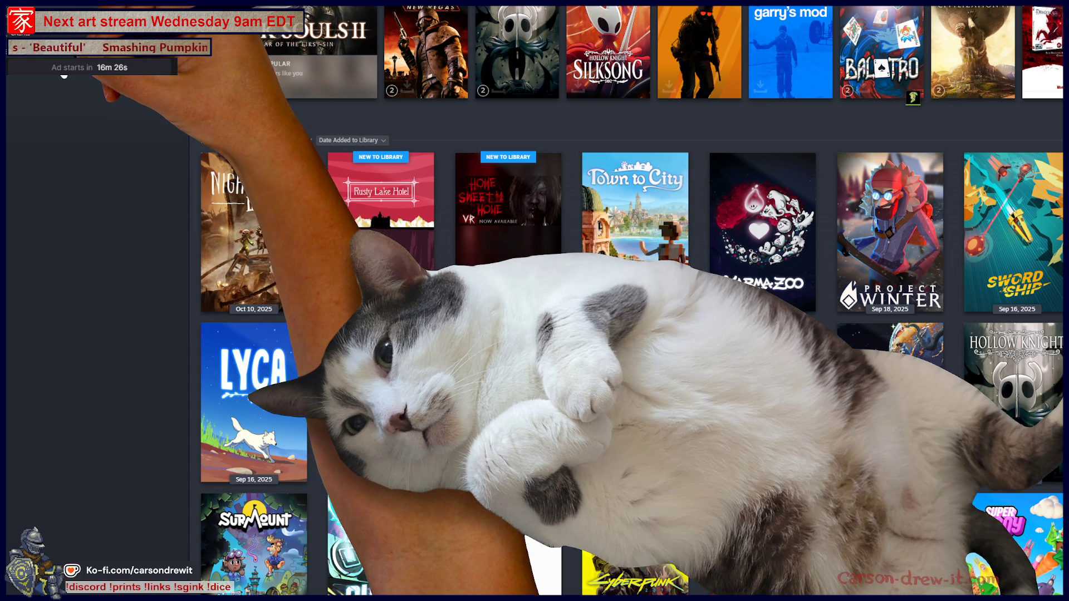
{"action": "left_click", "coordinate": [95, 312]}
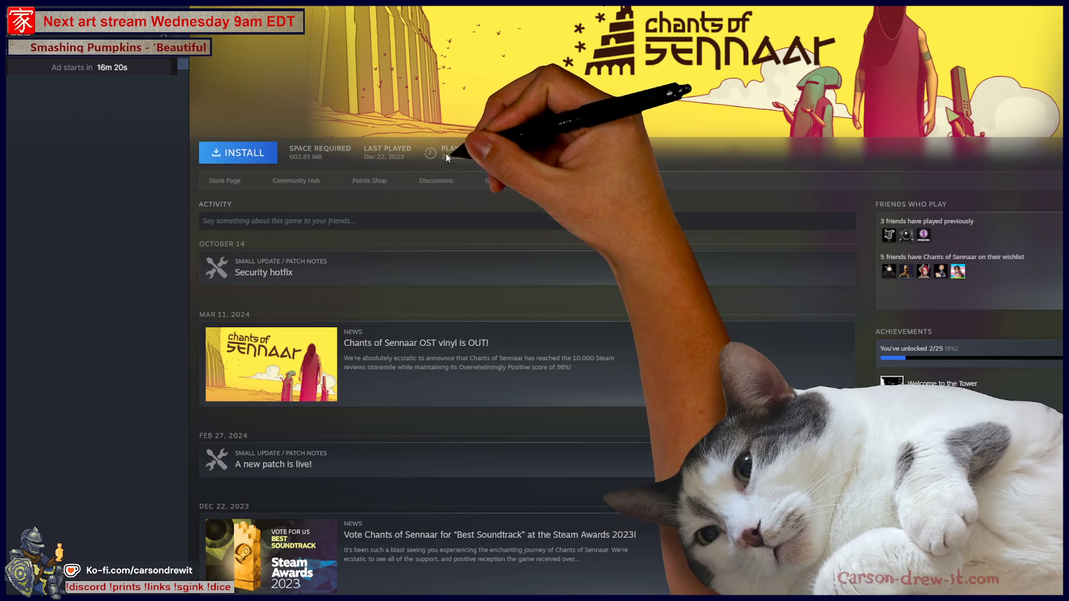
{"action": "left_click", "coordinate": [230, 184]}
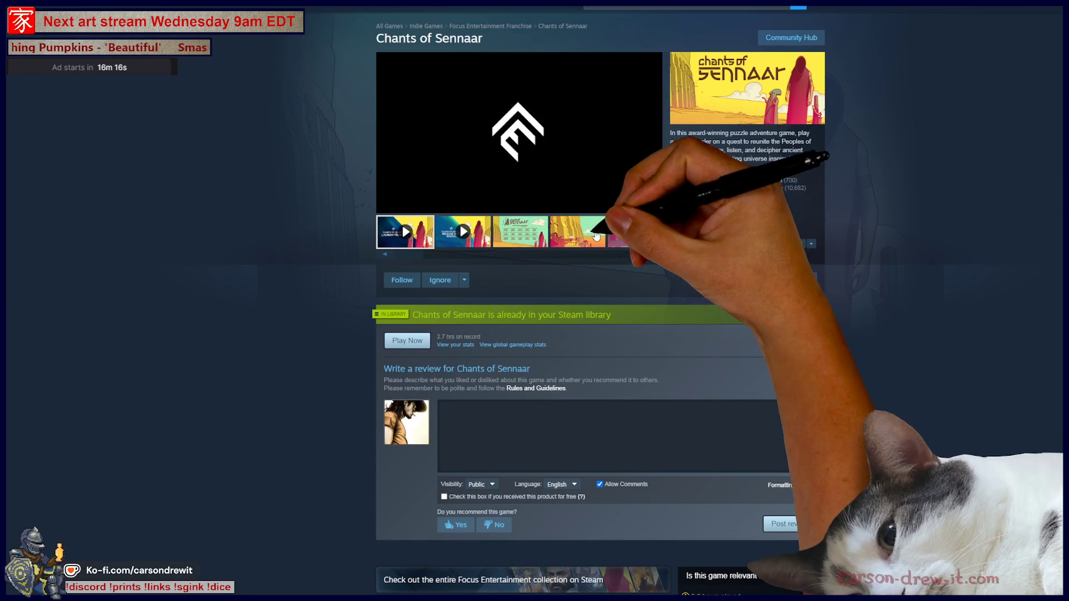
{"action": "left_click", "coordinate": [576, 231]}
{"action": "left_click", "coordinate": [638, 240]}
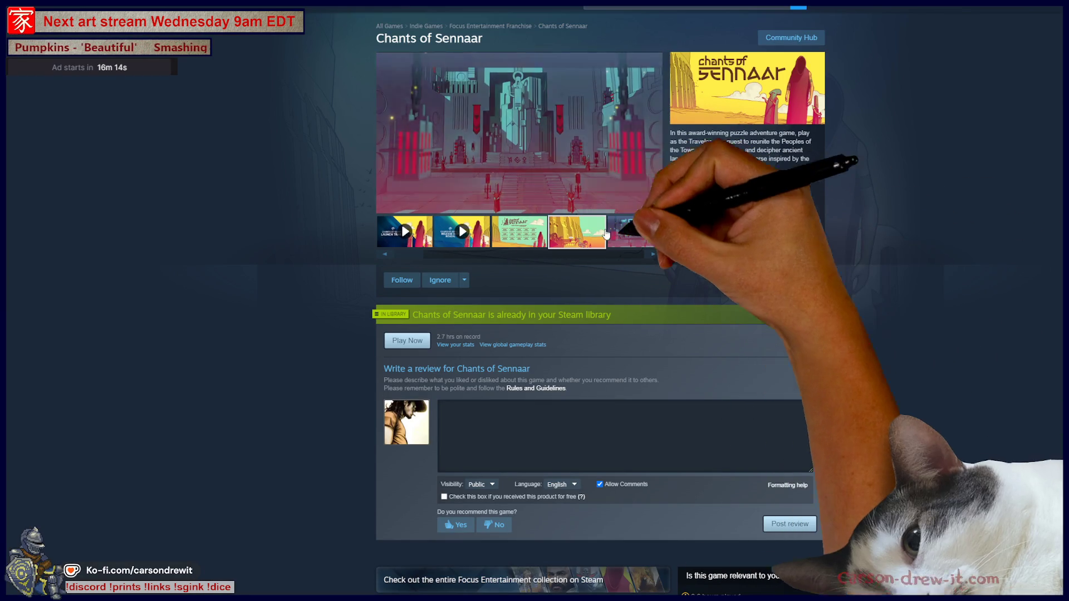
{"action": "left_click", "coordinate": [577, 231]}
{"action": "left_click", "coordinate": [622, 183]}
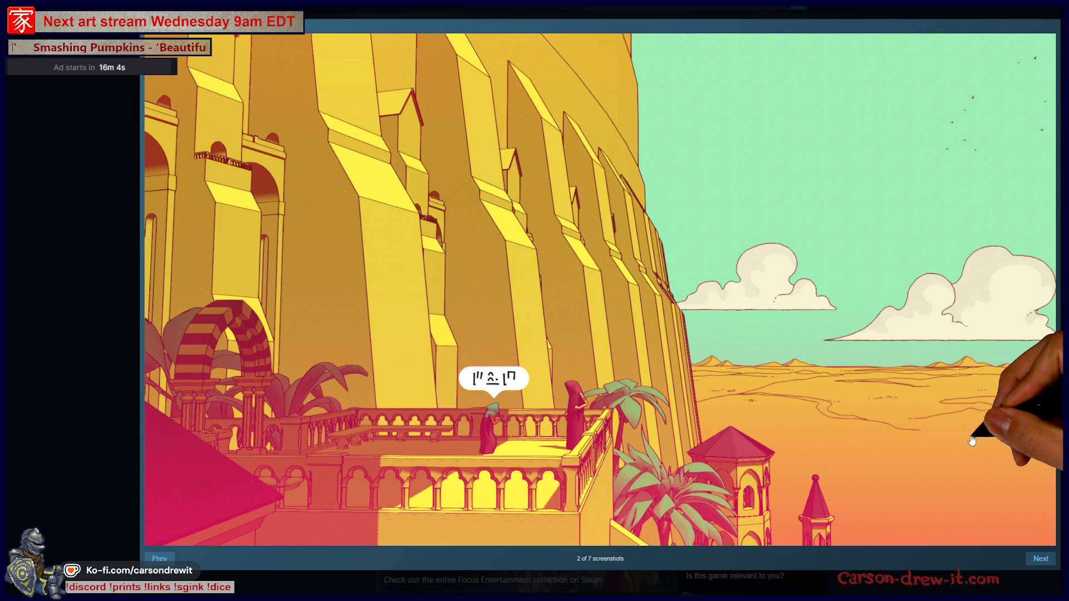
- Advance through the Chants of Sennaar screenshots to the last one
{"action": "left_click", "coordinate": [1039, 558]}
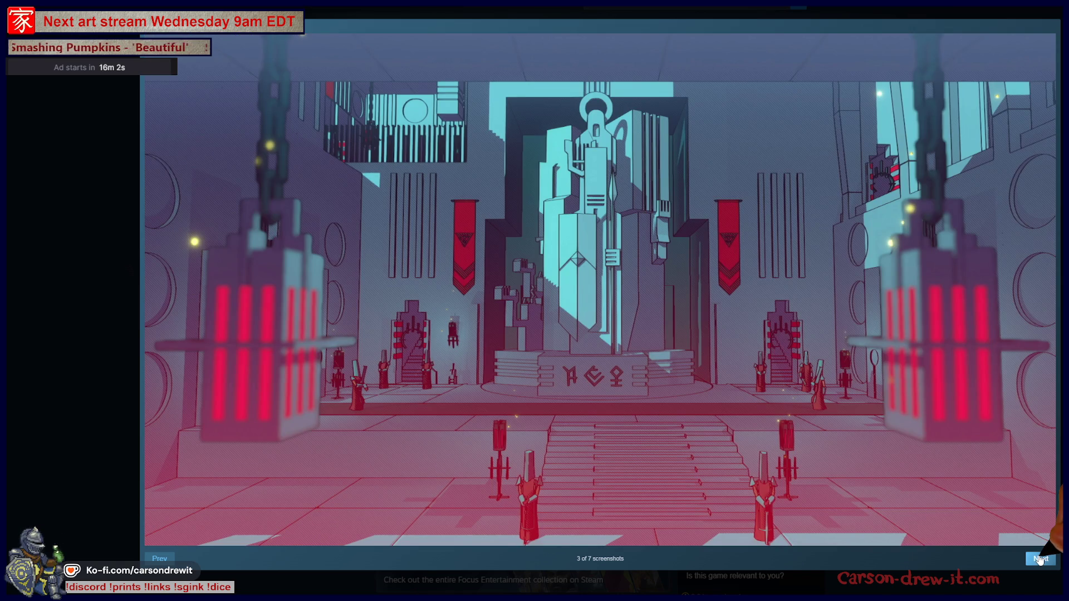
{"action": "left_click", "coordinate": [1038, 558]}
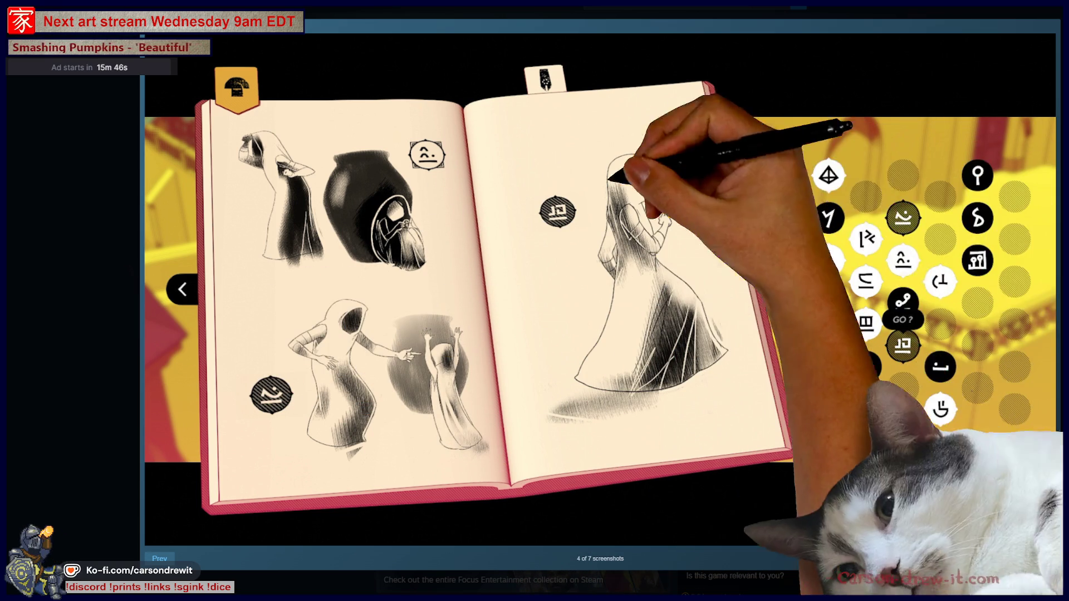
{"action": "left_click", "coordinate": [1041, 559]}
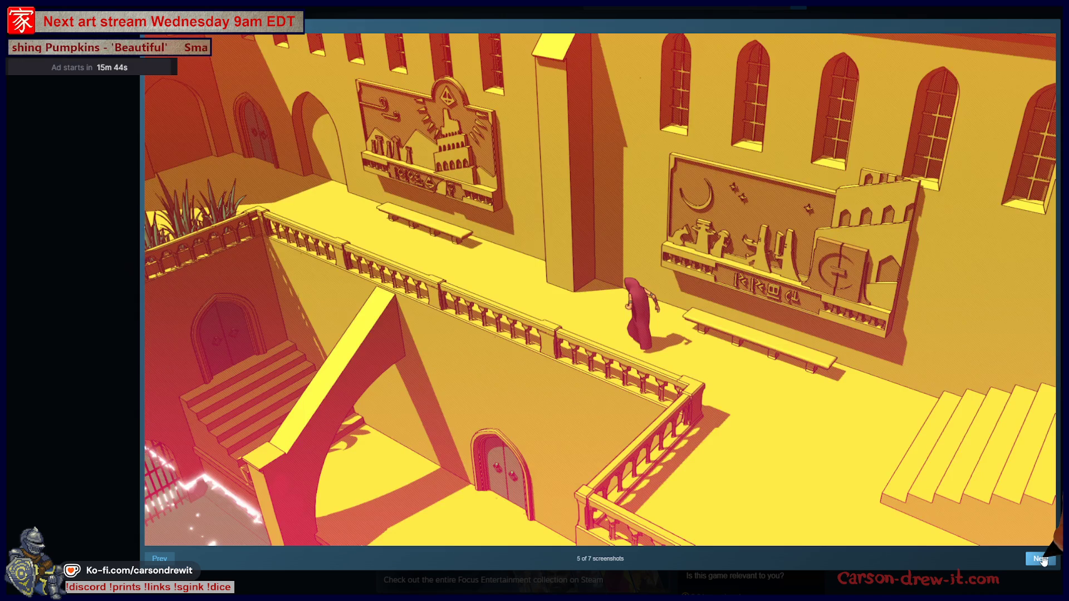
{"action": "left_click", "coordinate": [1042, 559]}
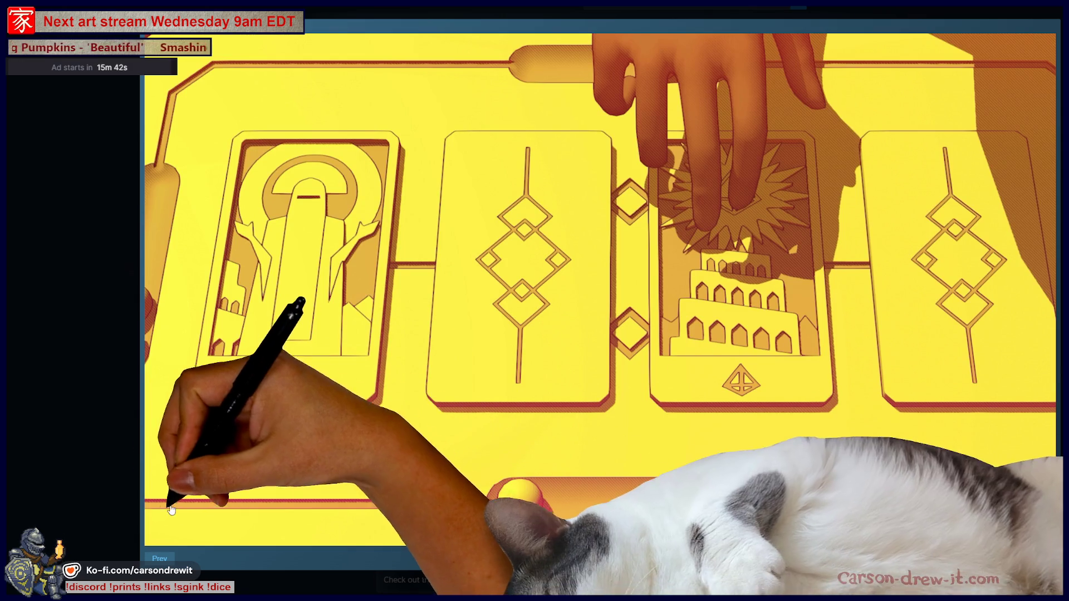
{"action": "key", "text": "Left"}
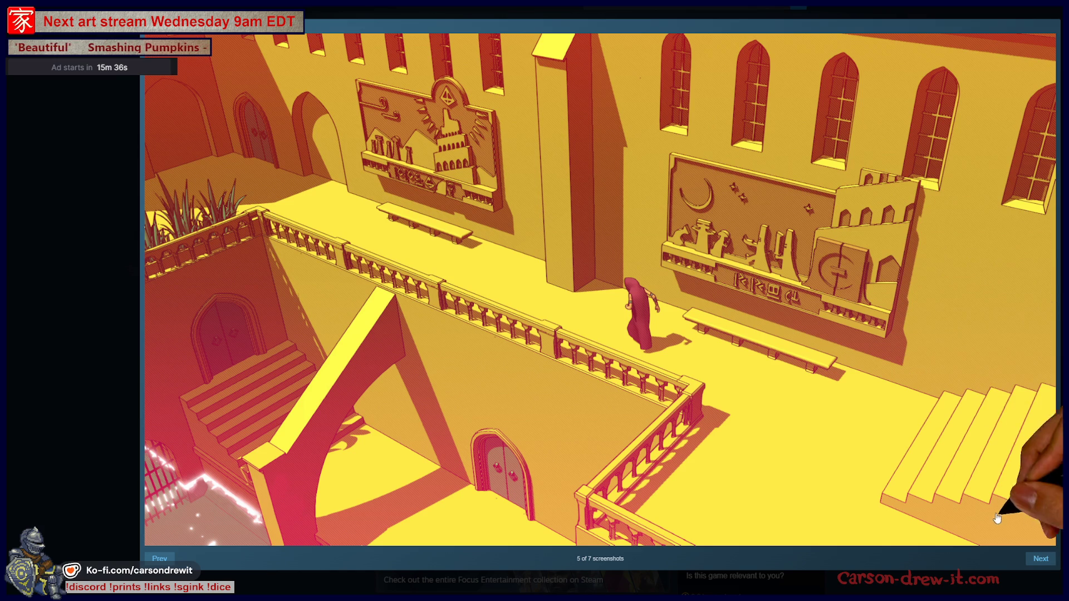
{"action": "left_click", "coordinate": [1052, 563]}
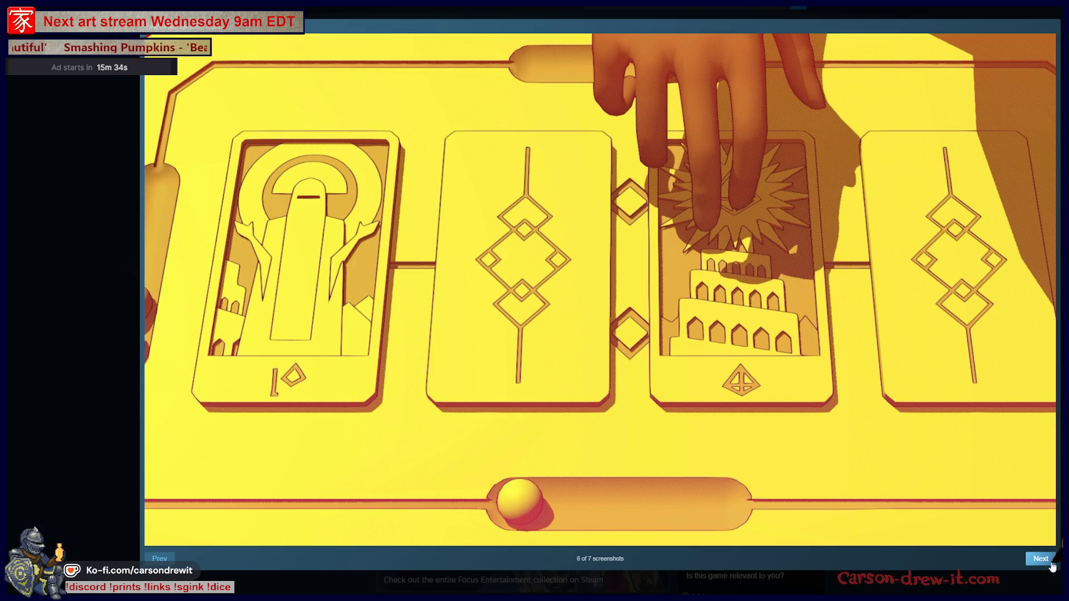
{"action": "left_click", "coordinate": [1051, 561]}
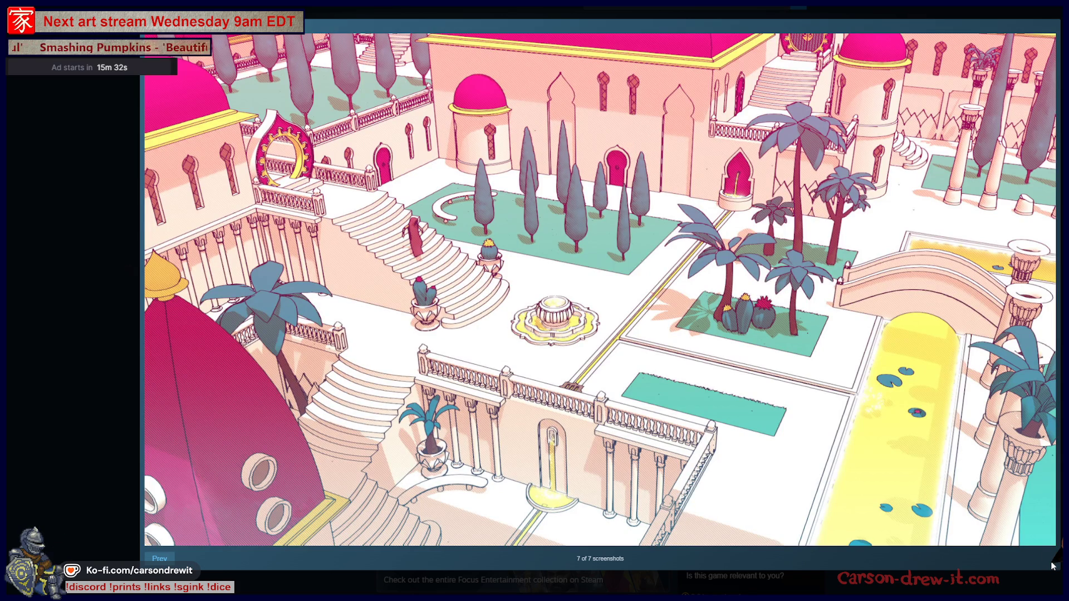
- Step back to the review-scores screenshot, close the viewer, and reload the store page
{"action": "left_click", "coordinate": [159, 558]}
{"action": "left_click", "coordinate": [159, 558]}
{"action": "left_click", "coordinate": [159, 558]}
{"action": "left_click", "coordinate": [159, 559]}
{"action": "left_click", "coordinate": [157, 556]}
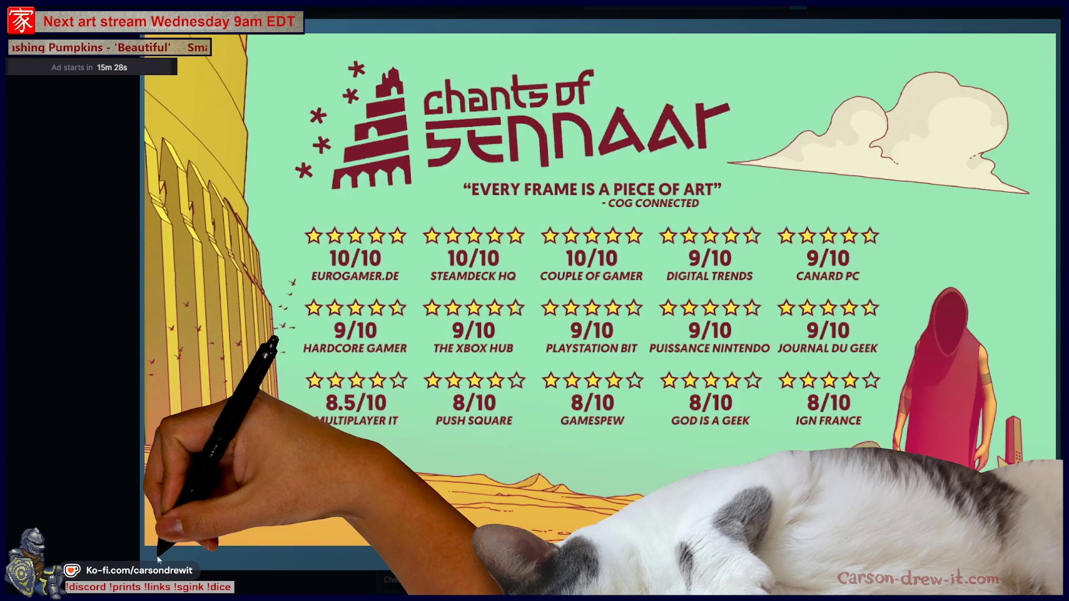
{"action": "key", "text": "Escape"}
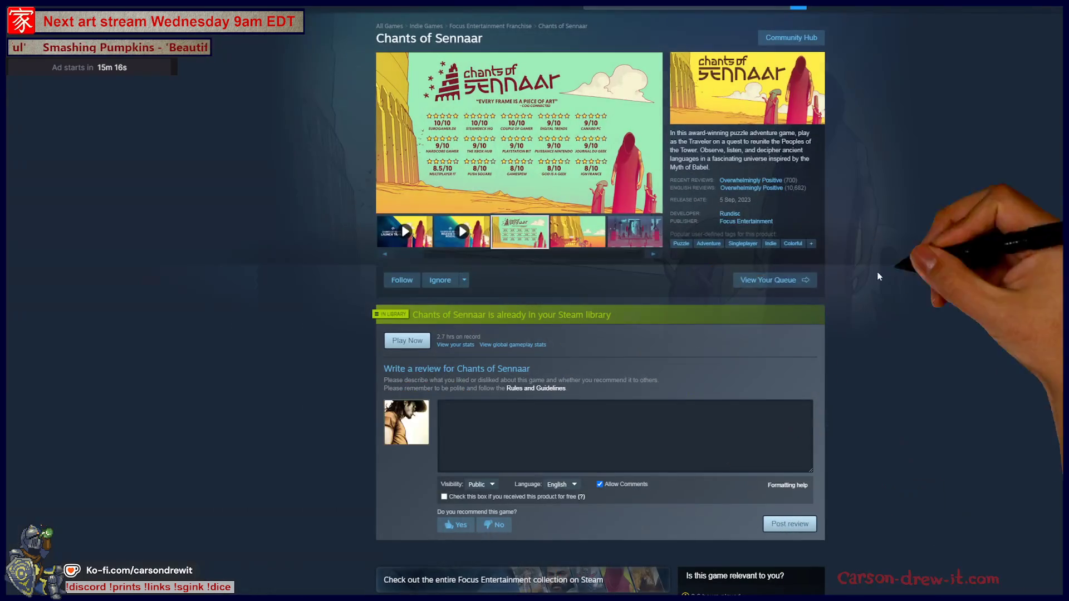
{"action": "right_click", "coordinate": [949, 246]}
{"action": "left_click", "coordinate": [952, 284]}
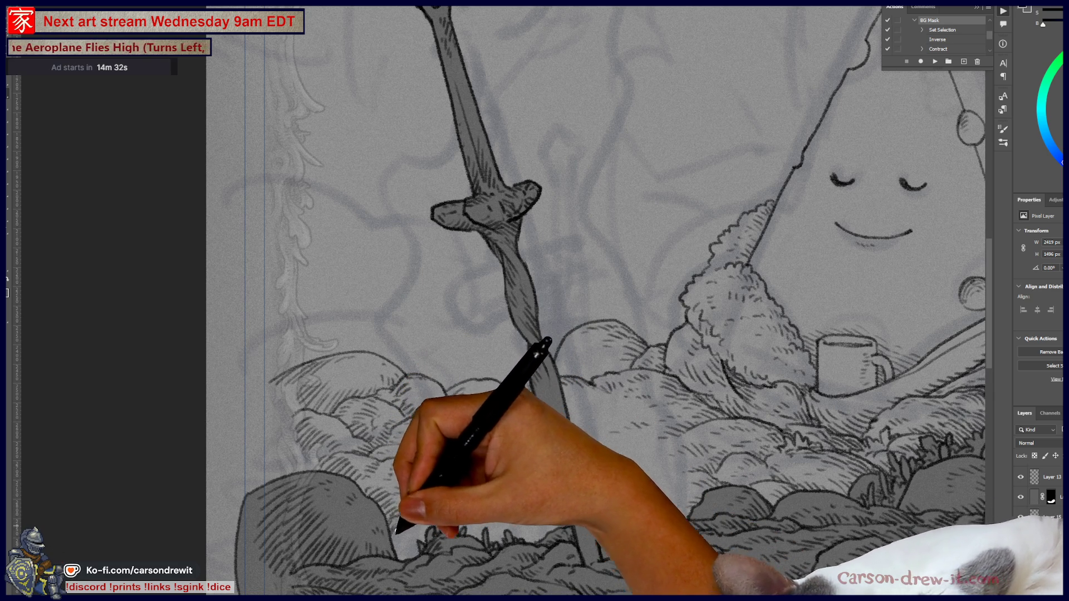
- Ink a stroke on the bottom-left rocks and recentre the view on the cheese wedge
{"action": "left_click_drag", "start_coordinate": [405, 550], "coordinate": [411, 562]}
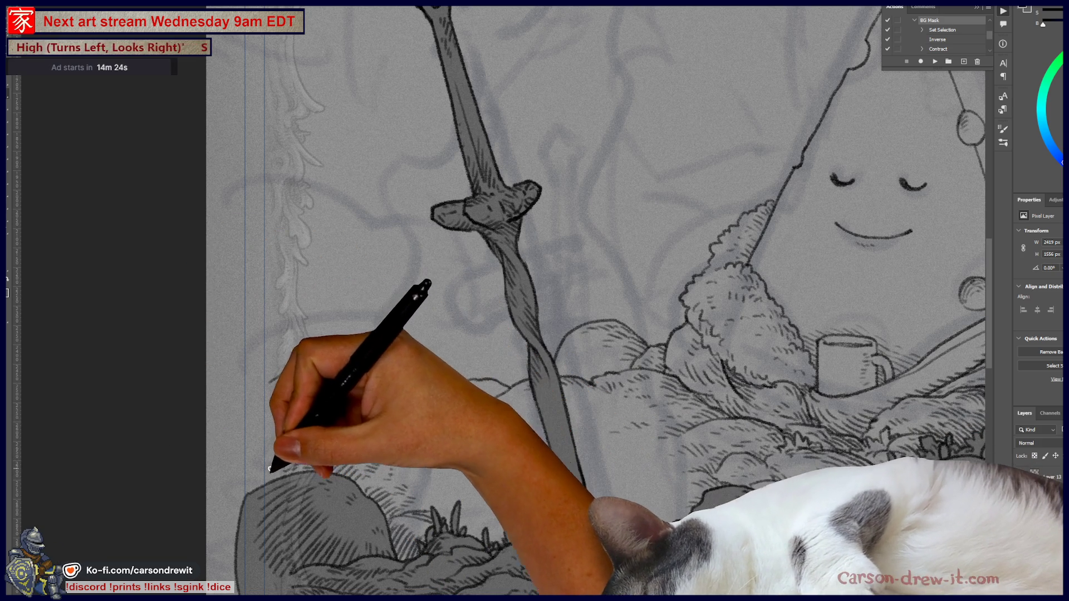
{"action": "mouse_move", "coordinate": [305, 358]}
{"action": "left_mouse_down"}
{"action": "mouse_move", "coordinate": [155, 424]}
{"action": "mouse_move", "coordinate": [95, 376]}
{"action": "mouse_move", "coordinate": [97, 301]}
{"action": "mouse_move", "coordinate": [199, 395]}
{"action": "mouse_move", "coordinate": [291, 425]}
{"action": "left_mouse_up"}
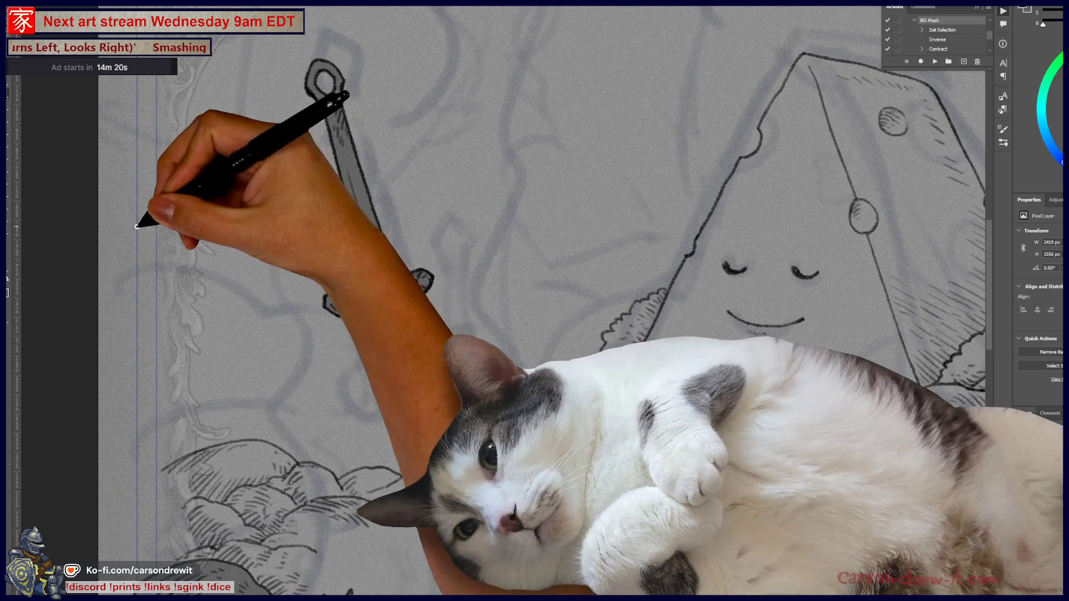
- Outline a new rock left of the sword and hatch shading onto it
{"action": "mouse_move", "coordinate": [149, 321]}
{"action": "left_mouse_down"}
{"action": "mouse_move", "coordinate": [210, 299]}
{"action": "mouse_move", "coordinate": [275, 341]}
{"action": "mouse_move", "coordinate": [305, 443]}
{"action": "left_mouse_up"}
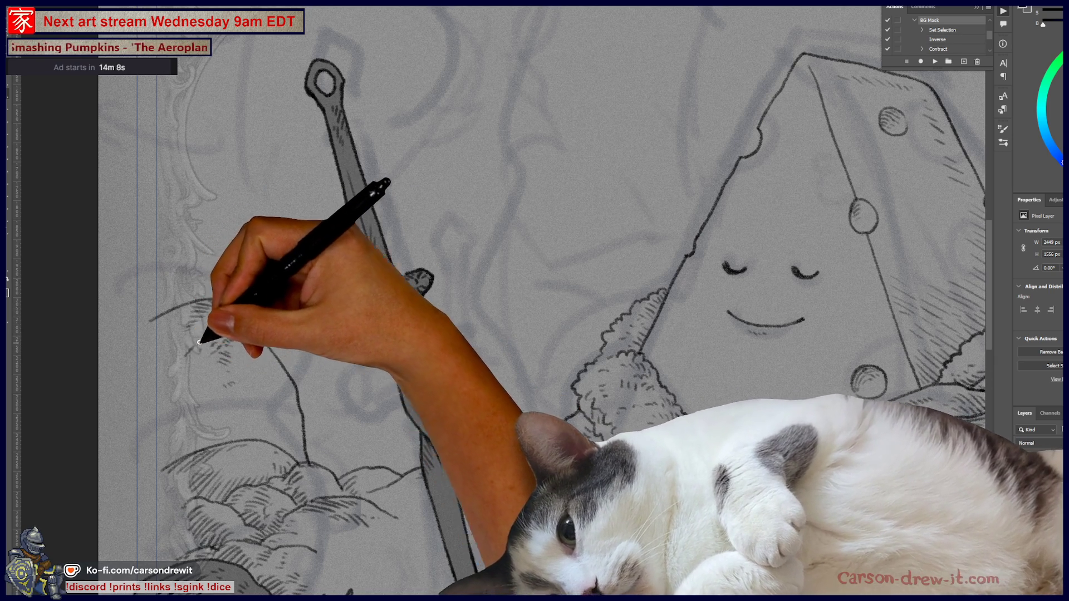
{"action": "mouse_move", "coordinate": [206, 373]}
{"action": "left_mouse_down"}
{"action": "mouse_move", "coordinate": [228, 430]}
{"action": "mouse_move", "coordinate": [198, 410]}
{"action": "mouse_move", "coordinate": [196, 435]}
{"action": "mouse_move", "coordinate": [227, 411]}
{"action": "mouse_move", "coordinate": [219, 442]}
{"action": "mouse_move", "coordinate": [246, 429]}
{"action": "mouse_move", "coordinate": [242, 440]}
{"action": "mouse_move", "coordinate": [256, 410]}
{"action": "mouse_move", "coordinate": [237, 392]}
{"action": "left_mouse_up"}
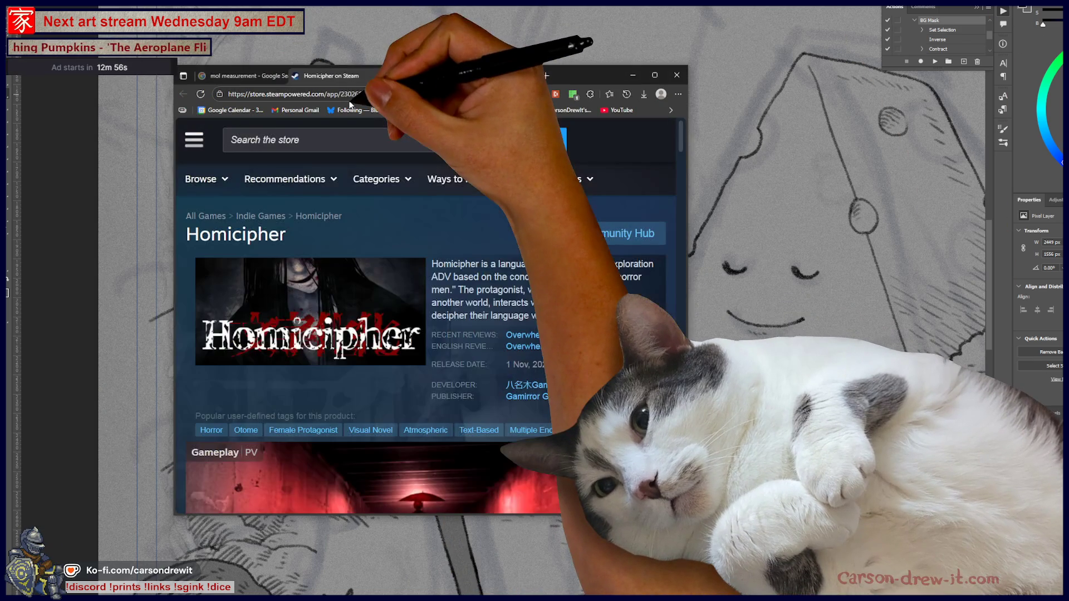
- View the Homicipher screenshots two through five, then step from the first through the fourth again
{"action": "scroll", "coordinate": [620, 358], "scroll_direction": "down", "scroll_amount": 4}
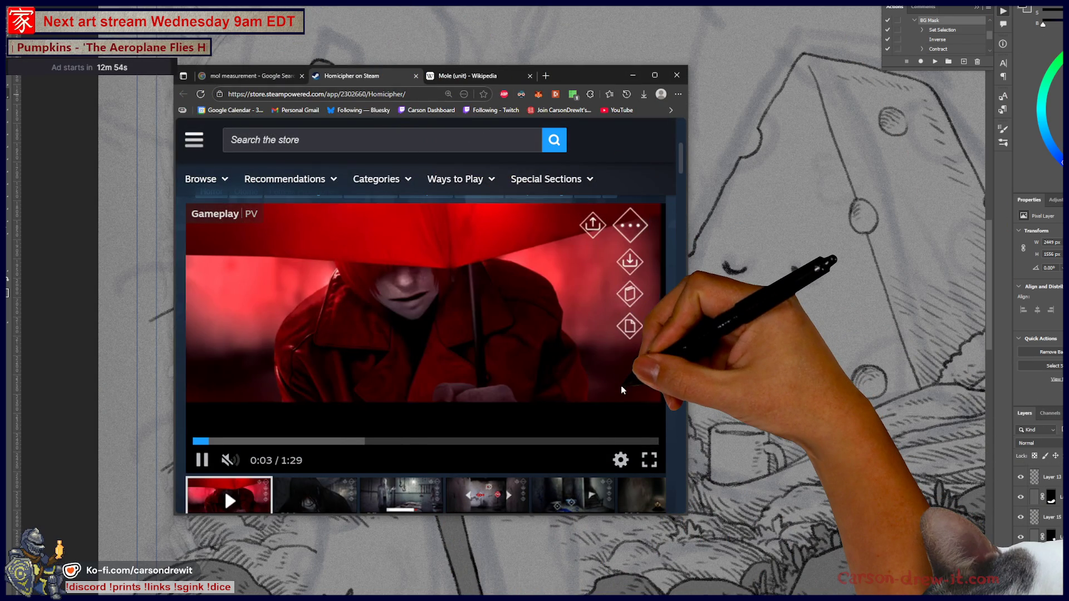
{"action": "left_click", "coordinate": [334, 495]}
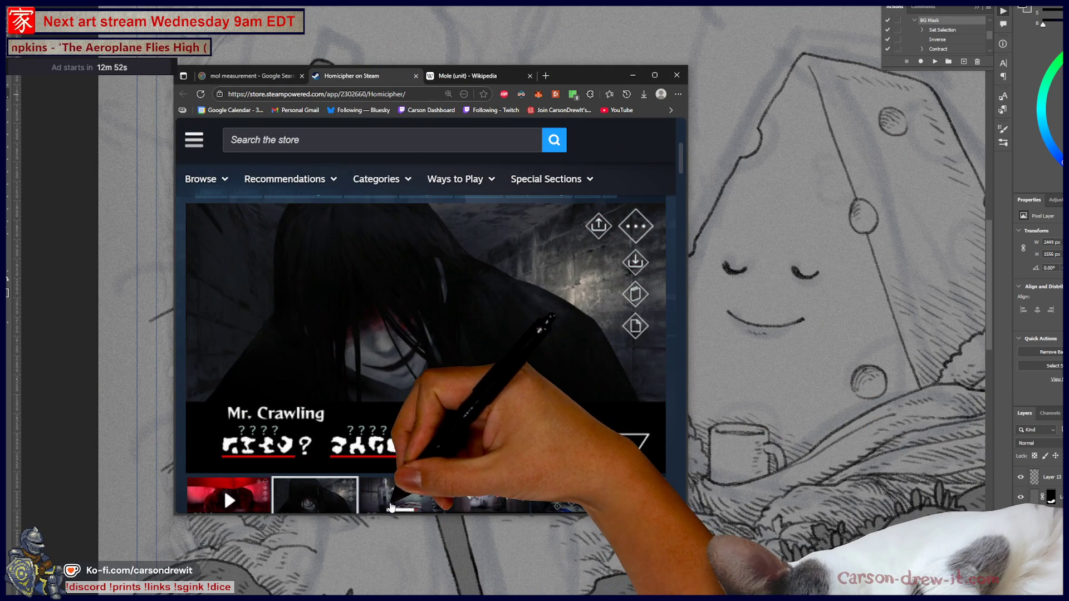
{"action": "left_click", "coordinate": [390, 504]}
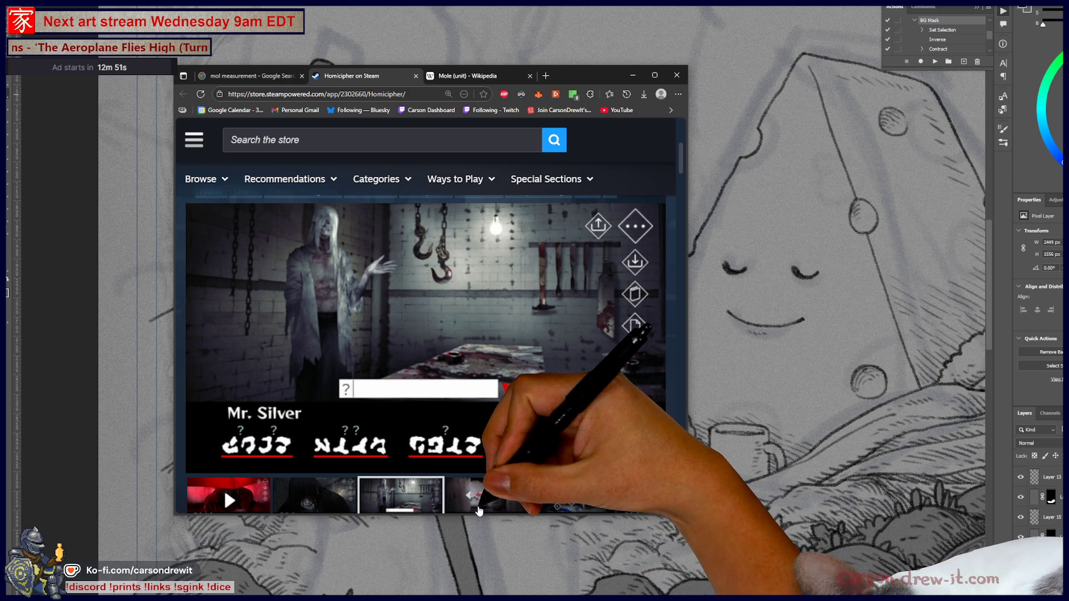
{"action": "left_click", "coordinate": [477, 509]}
{"action": "scroll", "coordinate": [613, 412], "scroll_direction": "down", "scroll_amount": 3}
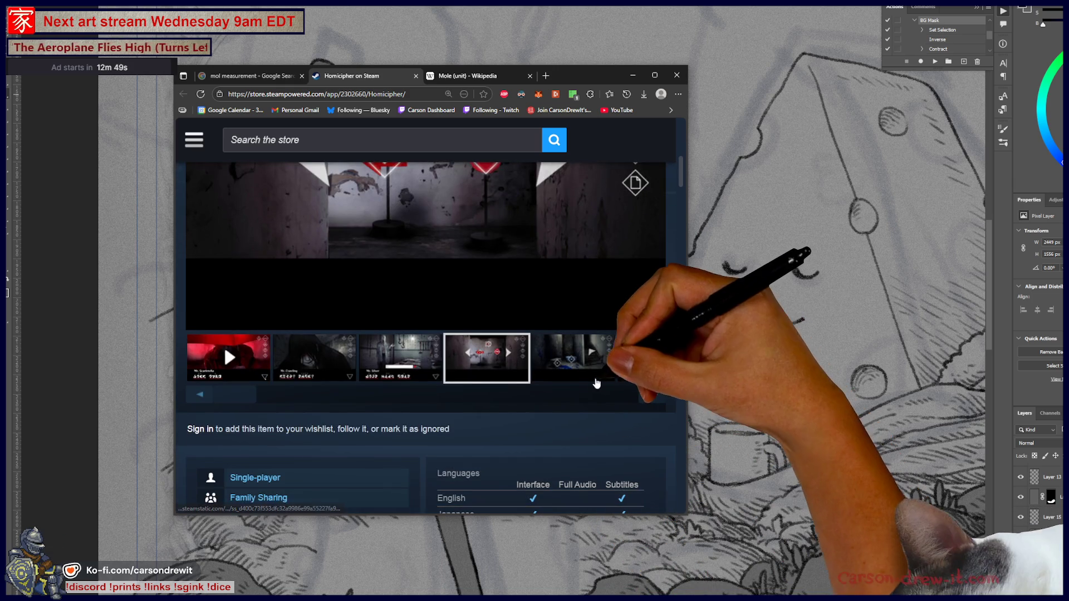
{"action": "left_click", "coordinate": [593, 370]}
{"action": "scroll", "coordinate": [607, 373], "scroll_direction": "up", "scroll_amount": 5}
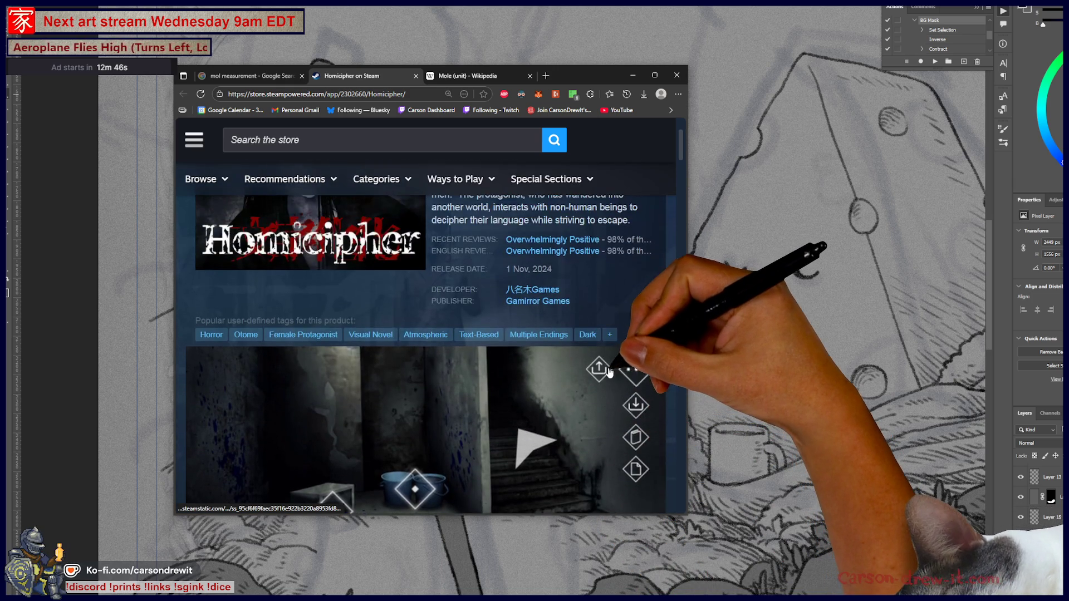
{"action": "scroll", "coordinate": [609, 372], "scroll_direction": "down", "scroll_amount": 3}
{"action": "left_click", "coordinate": [234, 495]}
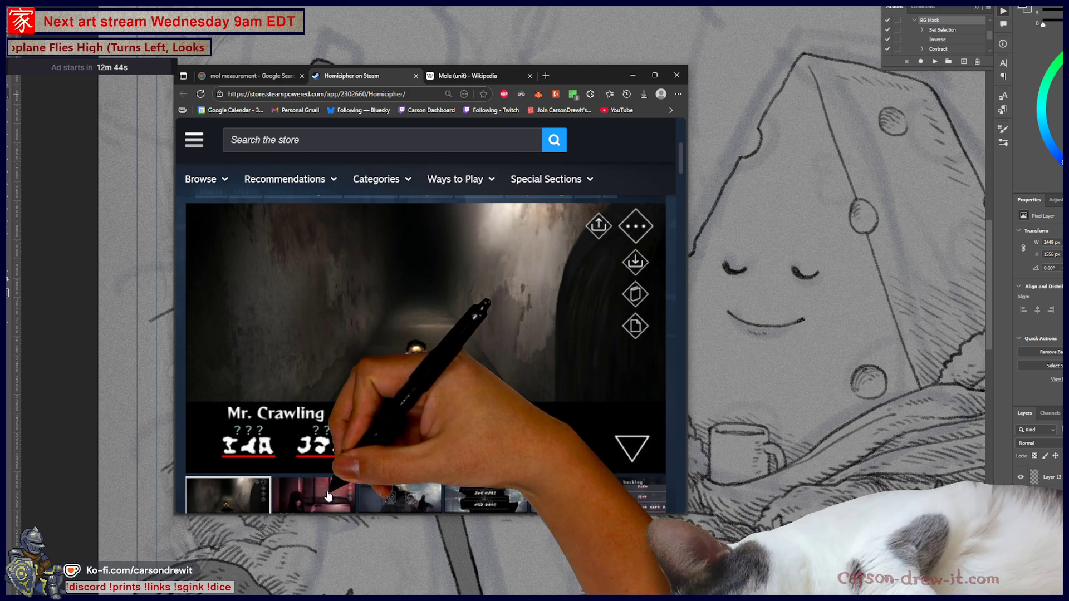
{"action": "left_click", "coordinate": [326, 494]}
{"action": "left_click", "coordinate": [398, 496]}
{"action": "left_click", "coordinate": [484, 495]}
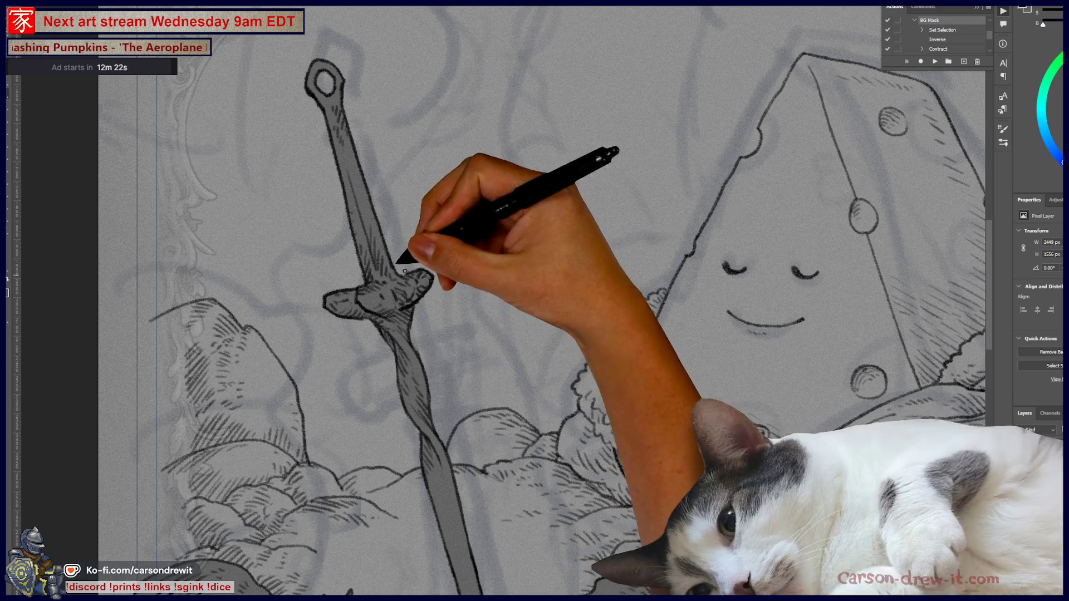
- Ink a hill outline right of the sword blade, then zoom out to view the whole page
{"action": "mouse_move", "coordinate": [345, 377]}
{"action": "left_mouse_down"}
{"action": "mouse_move", "coordinate": [389, 453]}
{"action": "mouse_move", "coordinate": [329, 354]}
{"action": "mouse_move", "coordinate": [353, 301]}
{"action": "mouse_move", "coordinate": [214, 256]}
{"action": "left_mouse_up"}
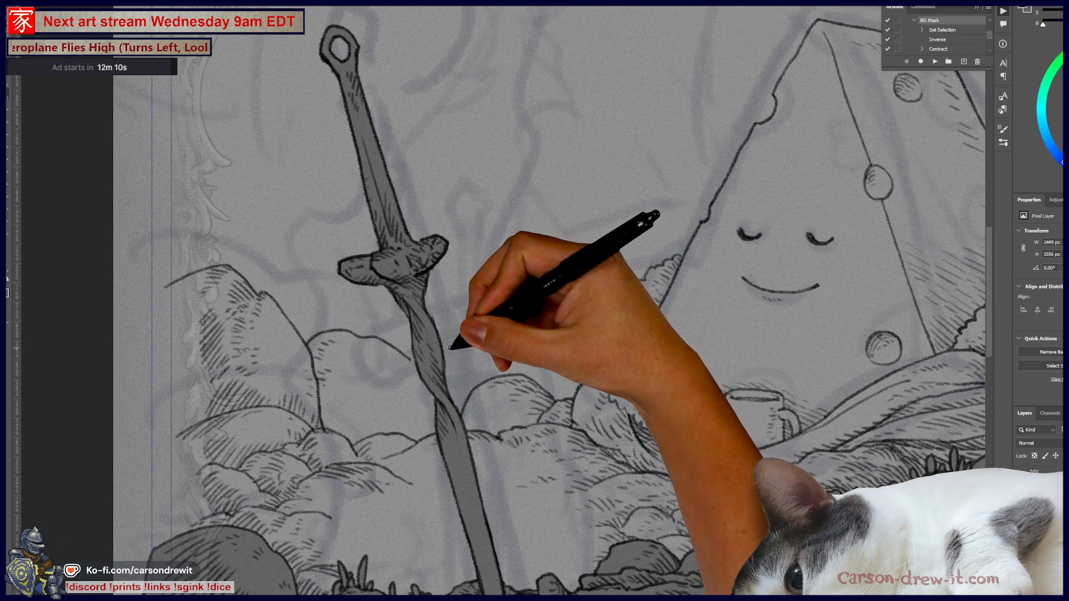
{"action": "mouse_move", "coordinate": [466, 352]}
{"action": "left_mouse_down"}
{"action": "mouse_move", "coordinate": [535, 336]}
{"action": "mouse_move", "coordinate": [496, 334]}
{"action": "mouse_move", "coordinate": [564, 329]}
{"action": "left_mouse_up"}
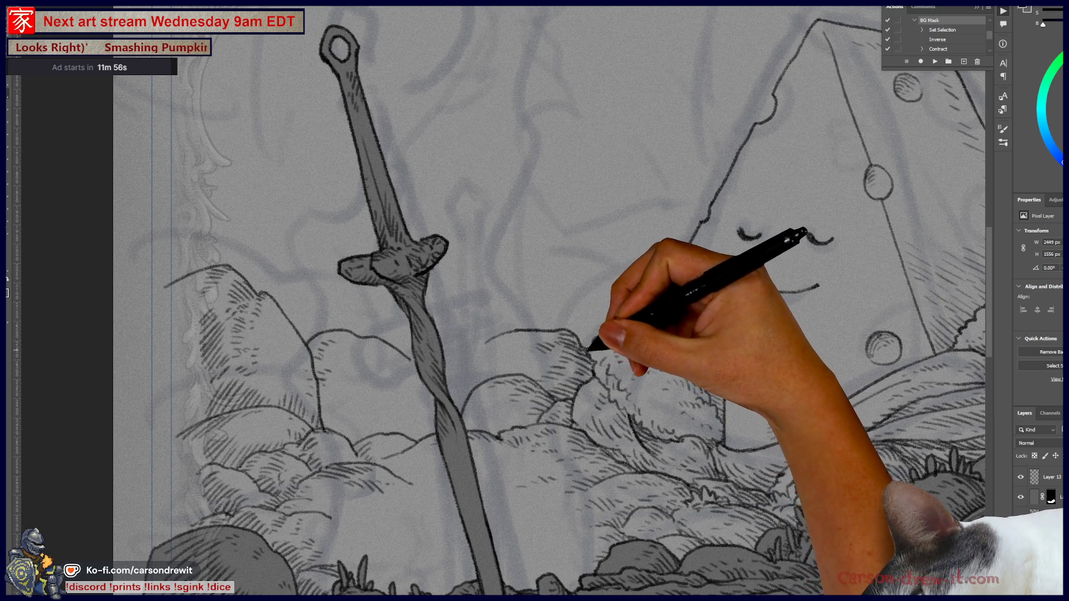
{"action": "left_click_drag", "start_coordinate": [728, 441], "coordinate": [775, 513]}
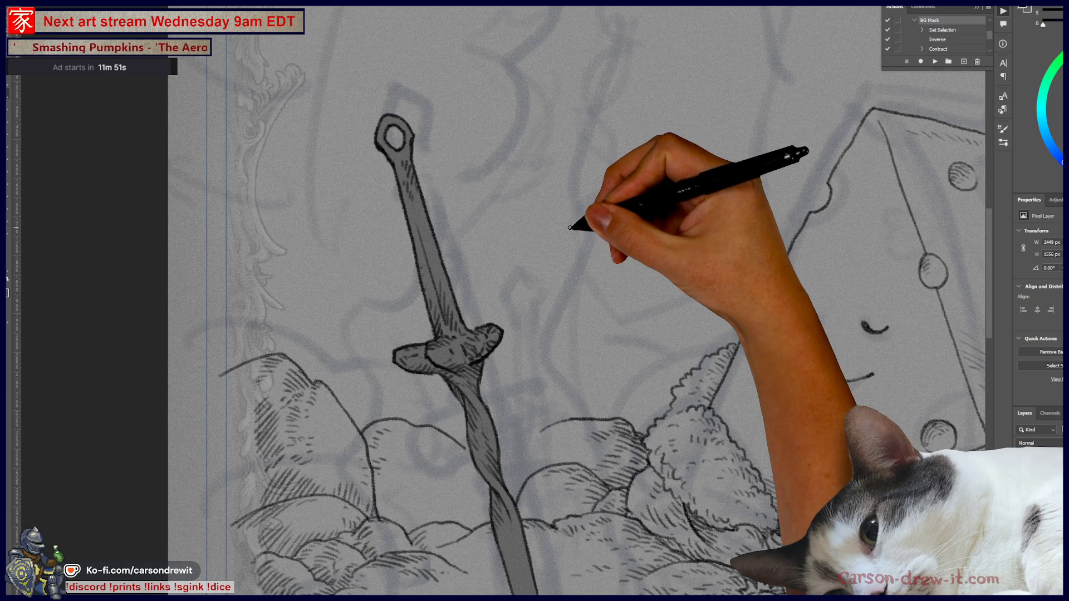
{"action": "mouse_move", "coordinate": [608, 318]}
{"action": "left_mouse_down"}
{"action": "mouse_move", "coordinate": [453, 341]}
{"action": "mouse_move", "coordinate": [374, 326]}
{"action": "mouse_move", "coordinate": [369, 310]}
{"action": "mouse_move", "coordinate": [394, 334]}
{"action": "left_mouse_up"}
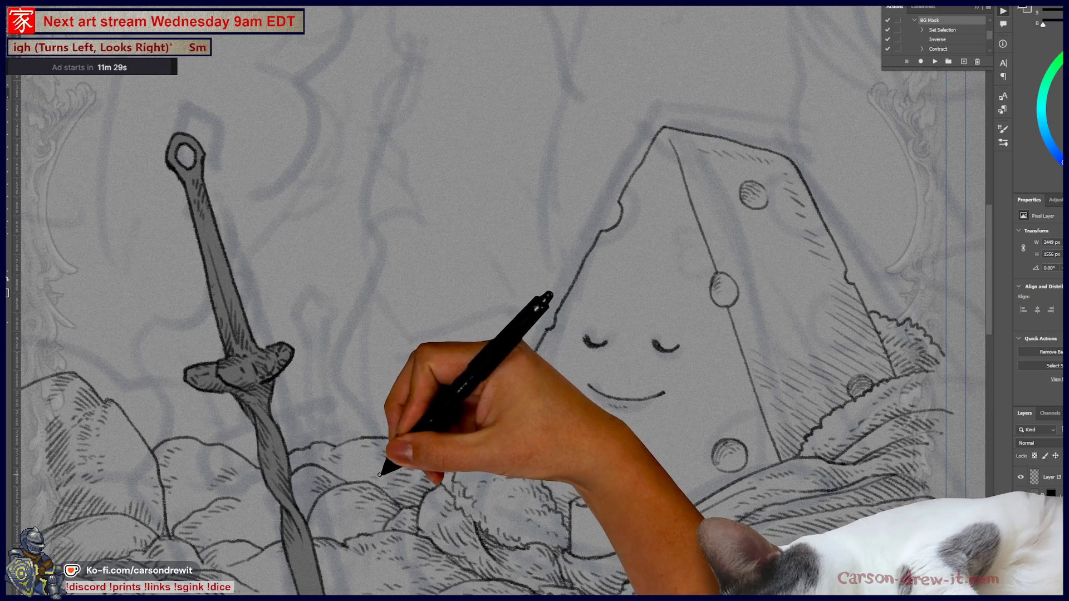
{"action": "left_click_drag", "start_coordinate": [590, 431], "coordinate": [739, 323]}
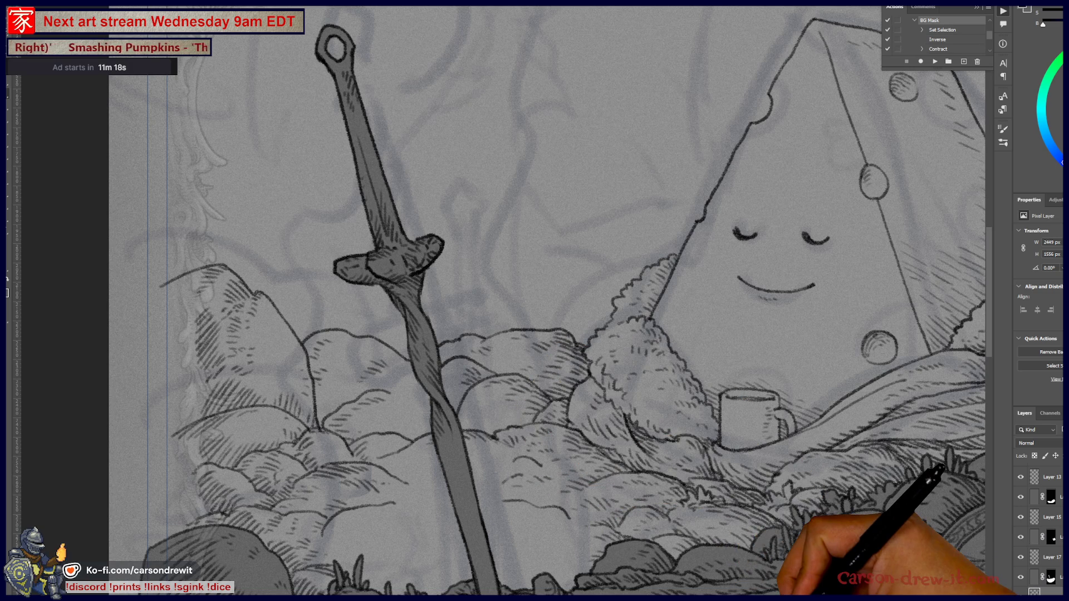
{"action": "key", "text": "ctrl+minus"}
{"action": "key", "text": "ctrl+minus"}
{"action": "mouse_move", "coordinate": [541, 489]}
{"action": "left_mouse_down"}
{"action": "mouse_move", "coordinate": [446, 465]}
{"action": "mouse_move", "coordinate": [342, 330]}
{"action": "left_mouse_up"}
{"action": "scroll", "coordinate": [343, 330], "scroll_direction": "up", "scroll_amount": 4}
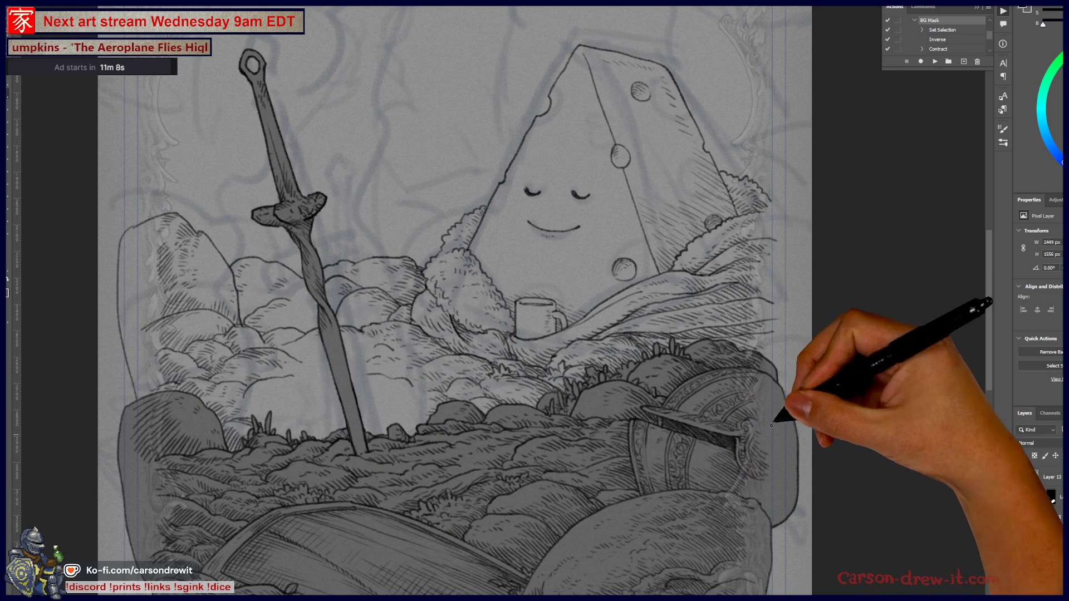
- Ink a line up the scene's right edge and toggle the cheese and rocks layer to compare
{"action": "left_click_drag", "start_coordinate": [793, 313], "coordinate": [785, 219]}
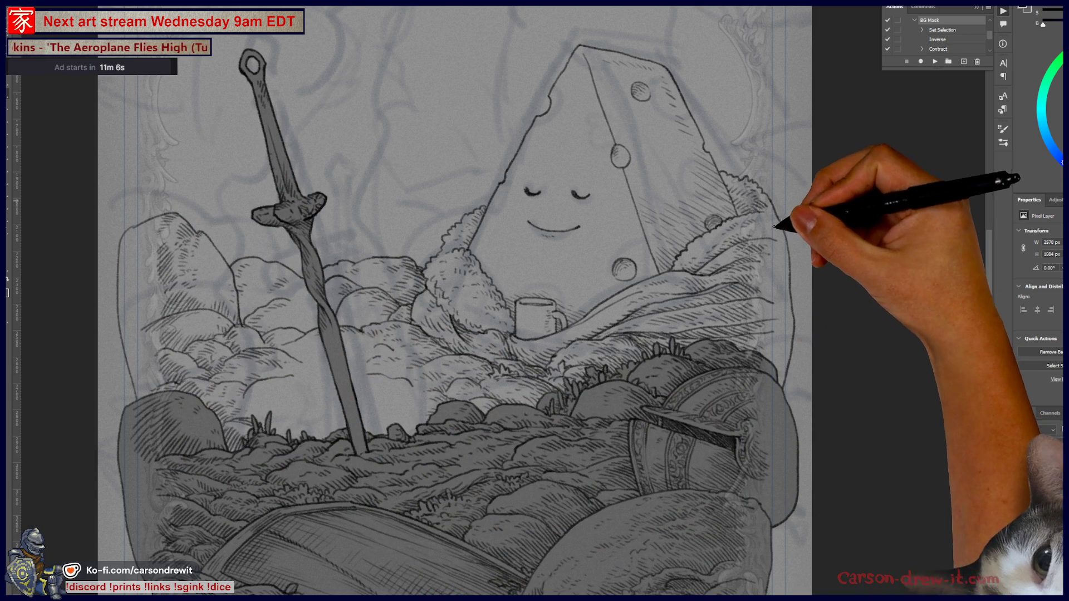
{"action": "key", "text": "ctrl+0"}
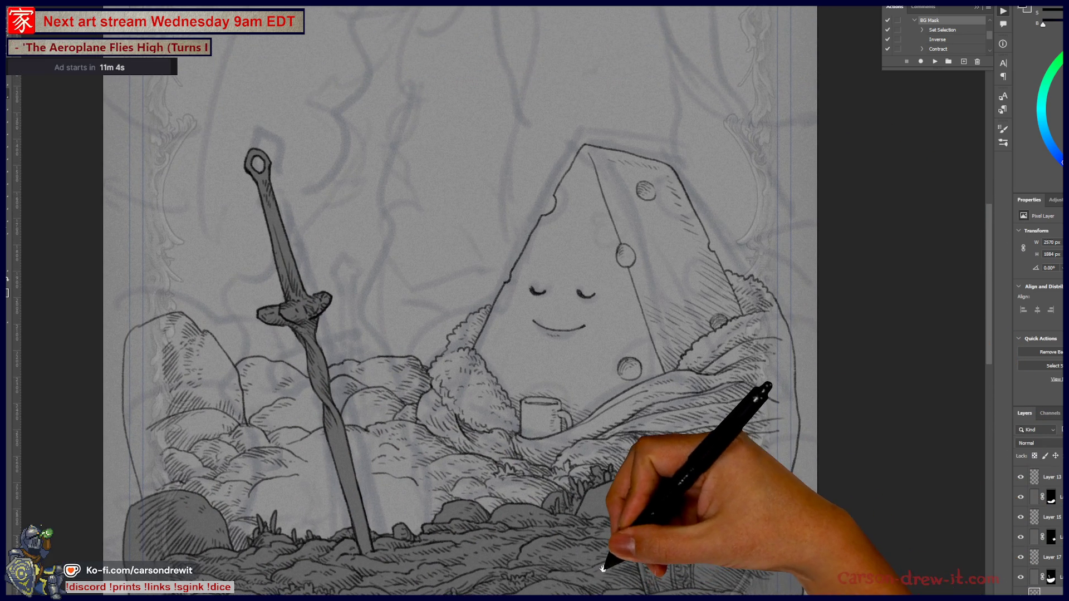
{"action": "mouse_move", "coordinate": [531, 406]}
{"action": "left_mouse_down"}
{"action": "mouse_move", "coordinate": [550, 430]}
{"action": "mouse_move", "coordinate": [526, 437]}
{"action": "mouse_move", "coordinate": [570, 446]}
{"action": "left_mouse_up"}
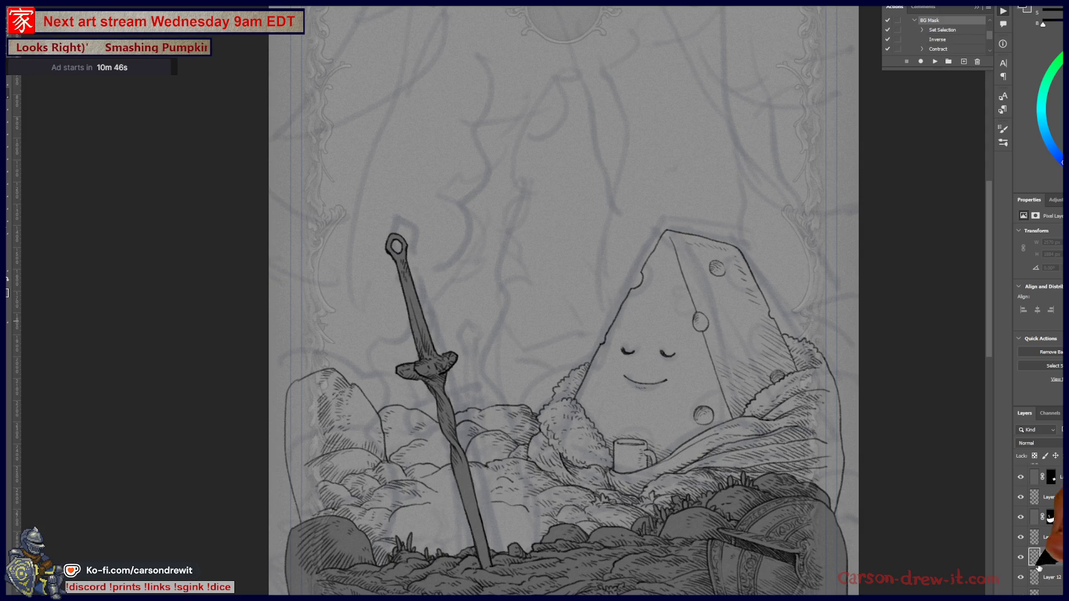
{"action": "left_click", "coordinate": [1020, 539]}
{"action": "left_click", "coordinate": [1021, 539]}
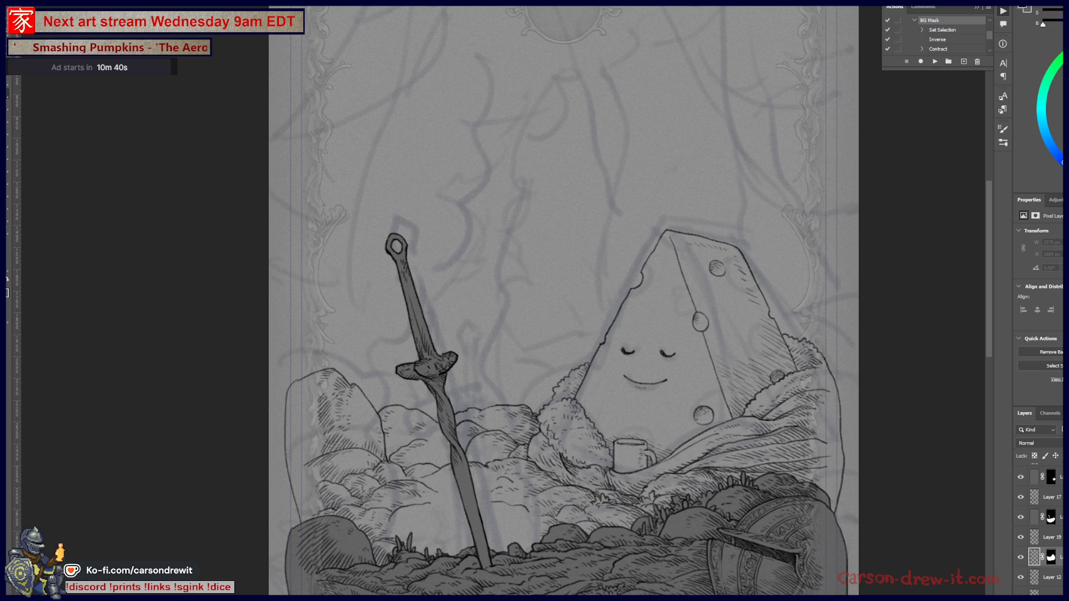
- Fill the cheese and rocks area with grey and inspect it along the rocks and sword
{"action": "key", "text": "alt+BackSpace"}
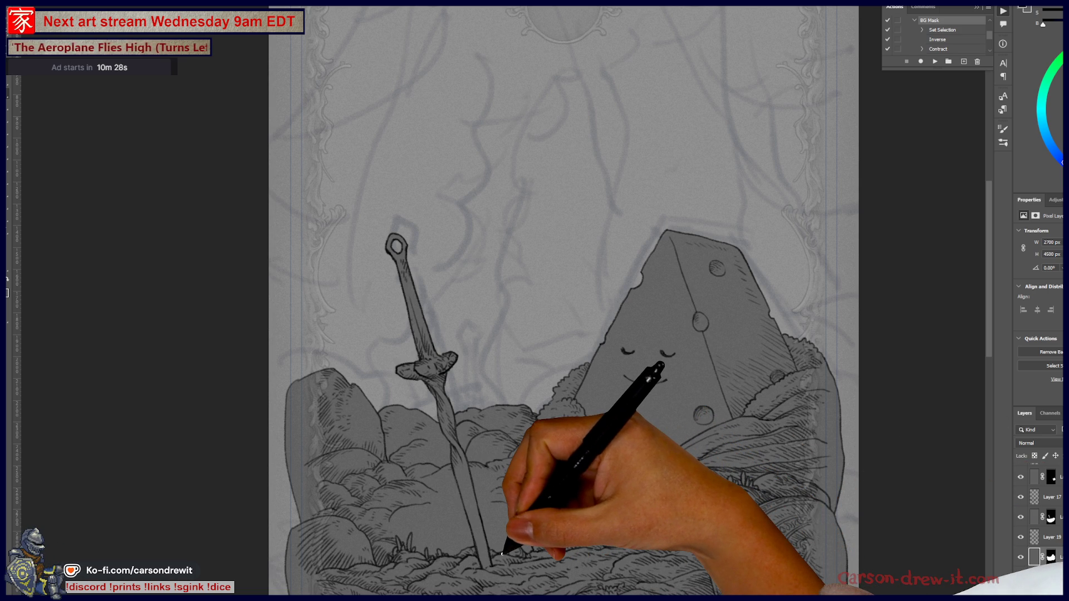
{"action": "scroll", "coordinate": [502, 552], "scroll_direction": "up", "scroll_amount": 4}
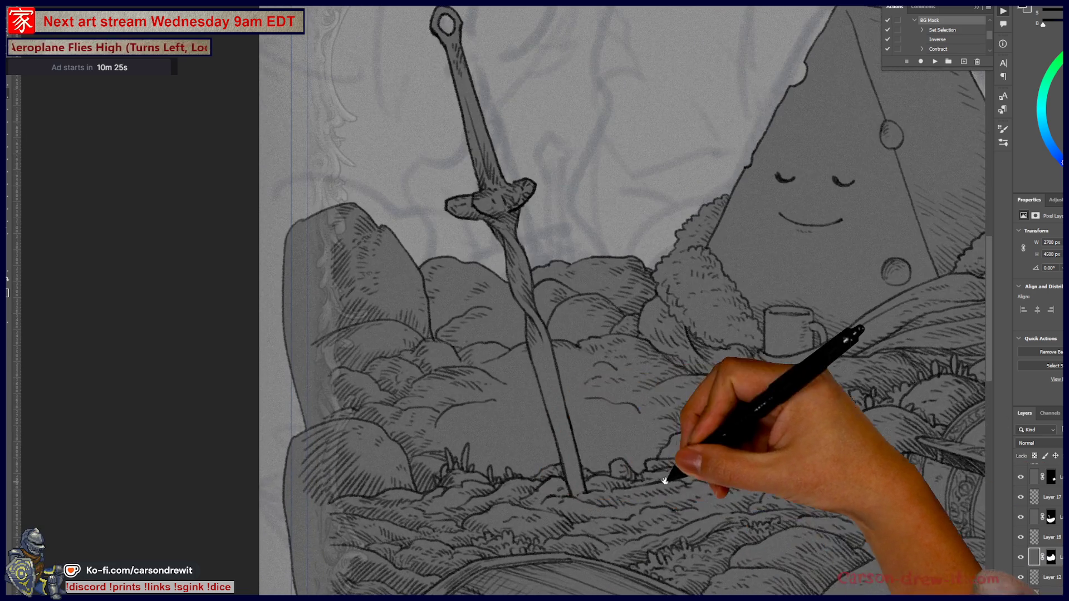
{"action": "mouse_move", "coordinate": [665, 480]}
{"action": "left_mouse_down"}
{"action": "mouse_move", "coordinate": [387, 568]}
{"action": "mouse_move", "coordinate": [454, 537]}
{"action": "mouse_move", "coordinate": [455, 555]}
{"action": "left_mouse_up"}
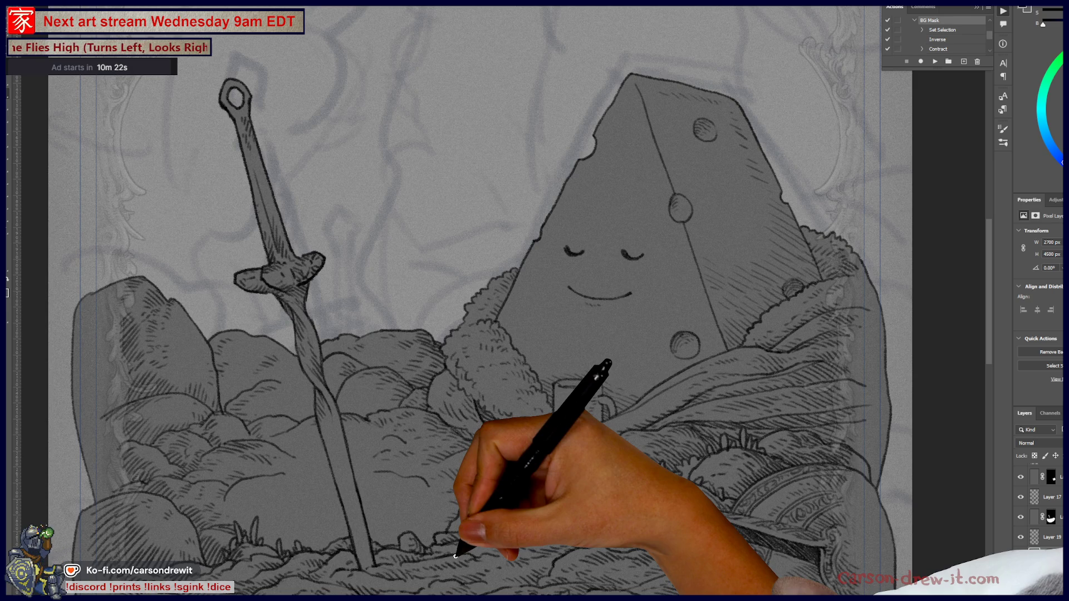
{"action": "scroll", "coordinate": [456, 555], "scroll_direction": "down", "scroll_amount": 3}
{"action": "scroll", "coordinate": [562, 354], "scroll_direction": "up", "scroll_amount": 2}
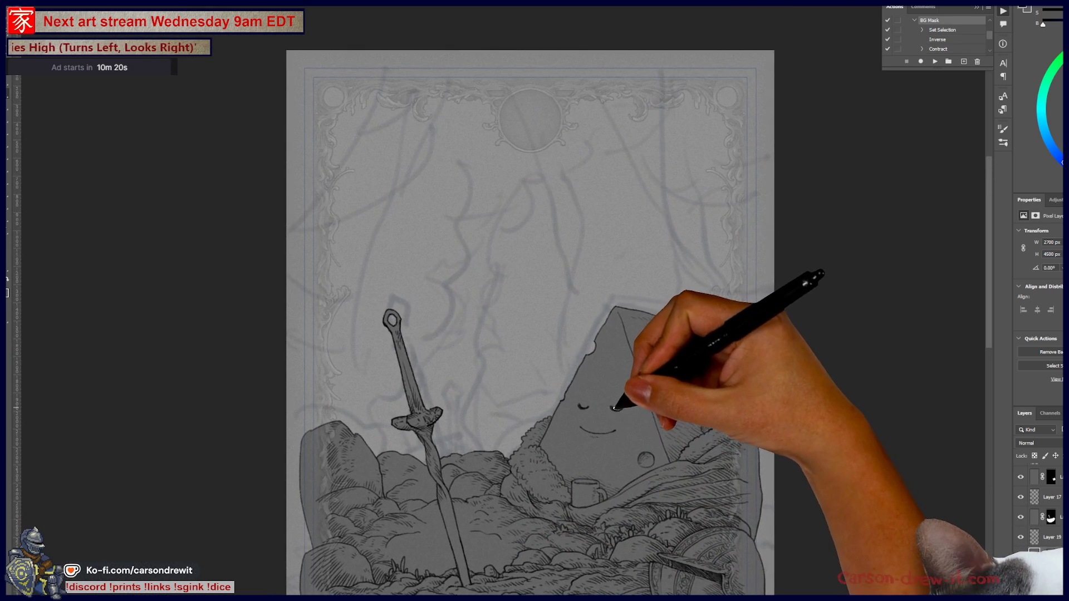
{"action": "left_click_drag", "start_coordinate": [551, 409], "coordinate": [608, 444]}
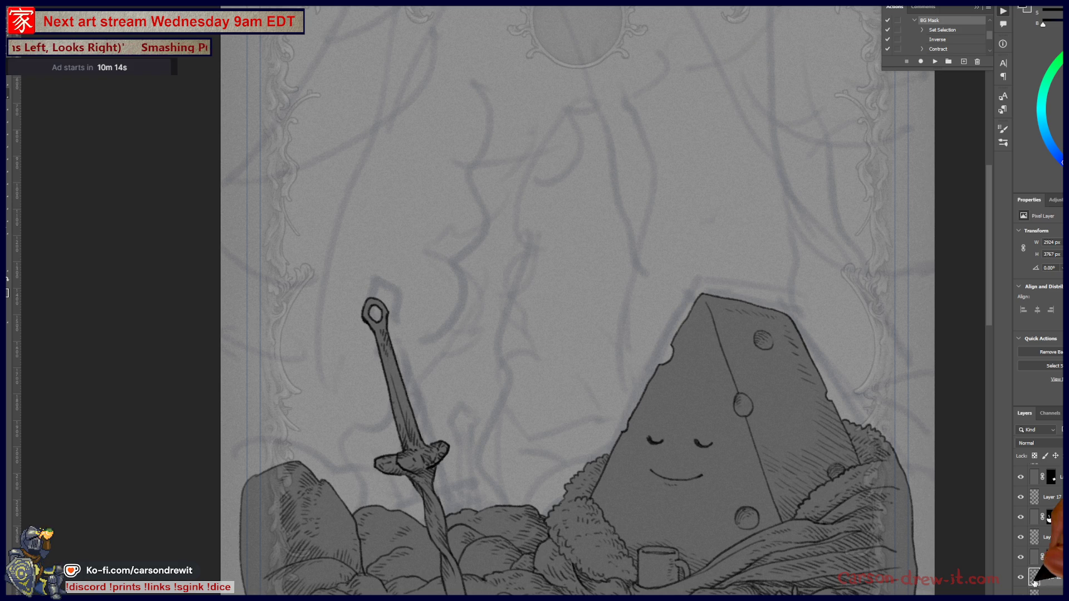
{"action": "scroll", "coordinate": [590, 334], "scroll_direction": "down", "scroll_amount": 3}
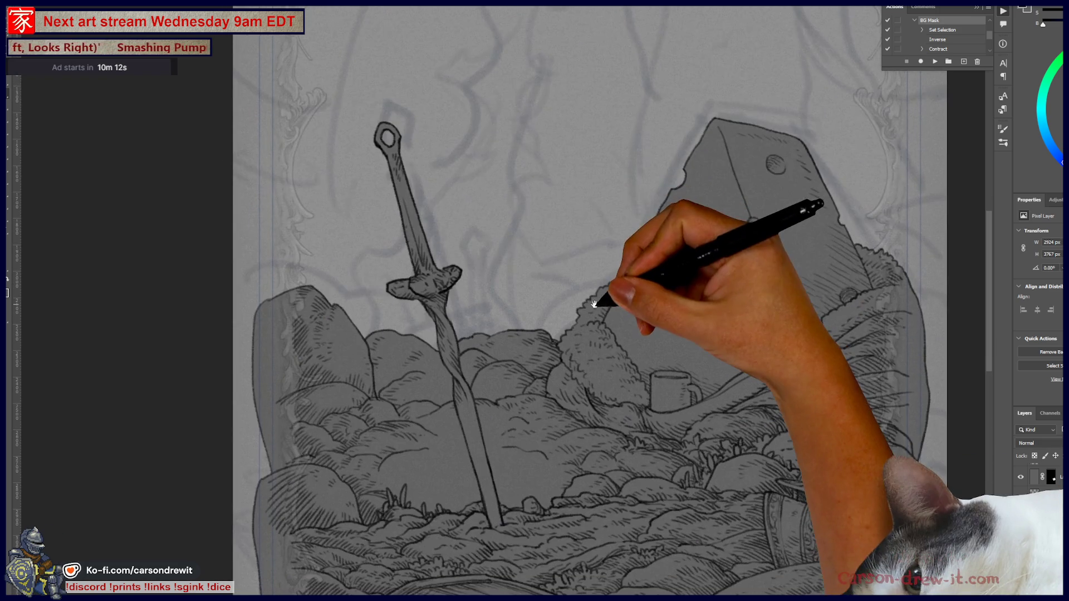
{"action": "scroll", "coordinate": [551, 307], "scroll_direction": "up", "scroll_amount": 2}
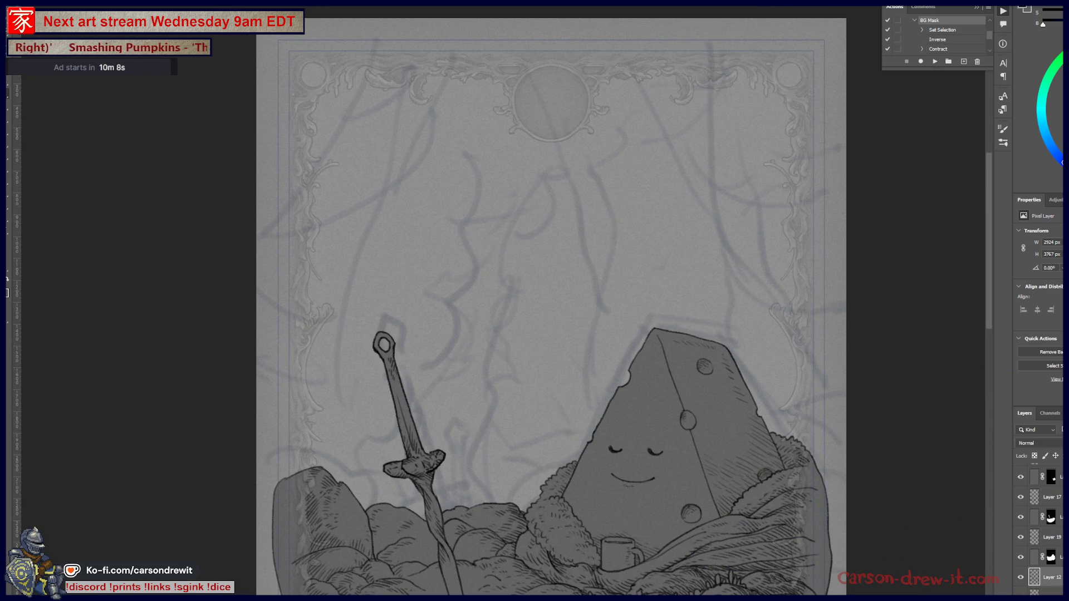
{"action": "key", "text": "ctrl+plus"}
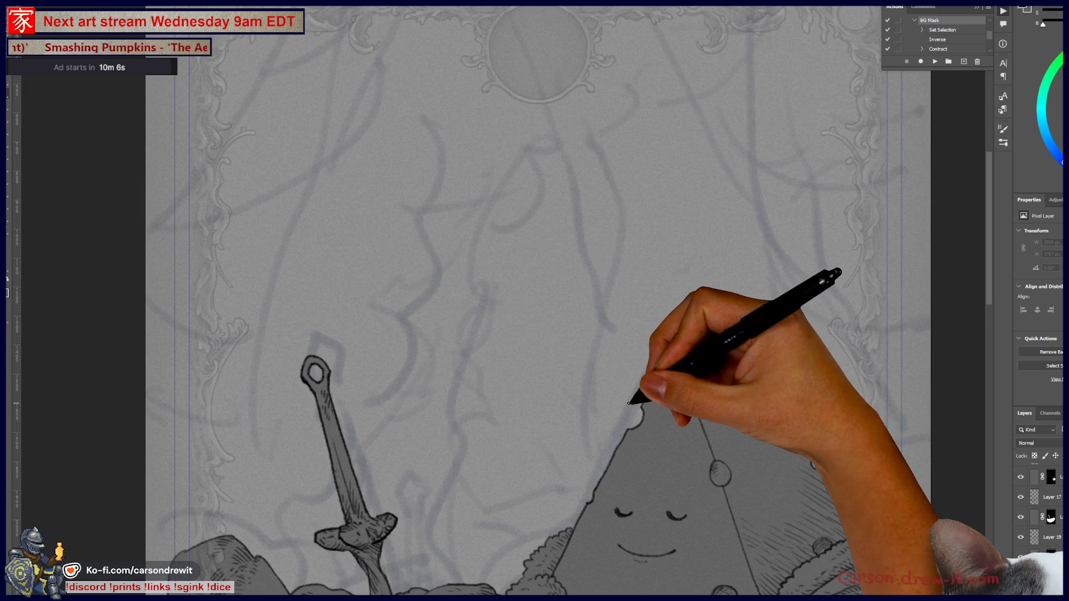
{"action": "scroll", "coordinate": [489, 191], "scroll_direction": "up", "scroll_amount": 3}
- Draw the first drape's long edges down from the top border, undoing misplaced strokes
{"action": "mouse_move", "coordinate": [413, 16]}
{"action": "left_mouse_down"}
{"action": "mouse_move", "coordinate": [595, 393]}
{"action": "mouse_move", "coordinate": [621, 476]}
{"action": "left_mouse_up"}
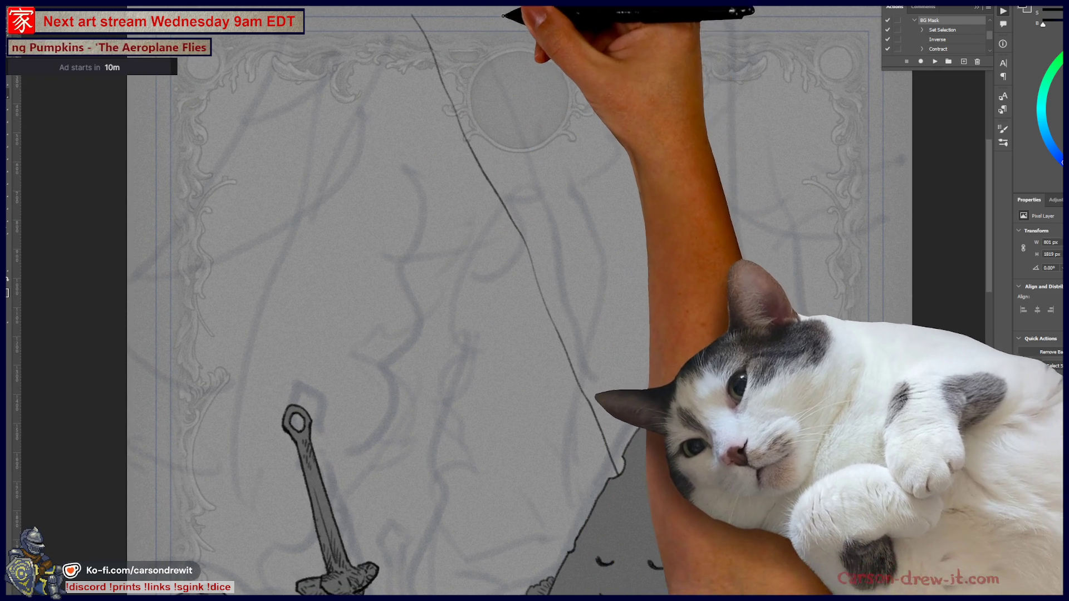
{"action": "left_click_drag", "start_coordinate": [504, 15], "coordinate": [591, 189]}
{"action": "key", "text": "ctrl+z"}
{"action": "mouse_move", "coordinate": [513, 13]}
{"action": "left_mouse_down"}
{"action": "mouse_move", "coordinate": [604, 222]}
{"action": "mouse_move", "coordinate": [648, 276]}
{"action": "mouse_move", "coordinate": [594, 7]}
{"action": "mouse_move", "coordinate": [522, 91]}
{"action": "left_mouse_up"}
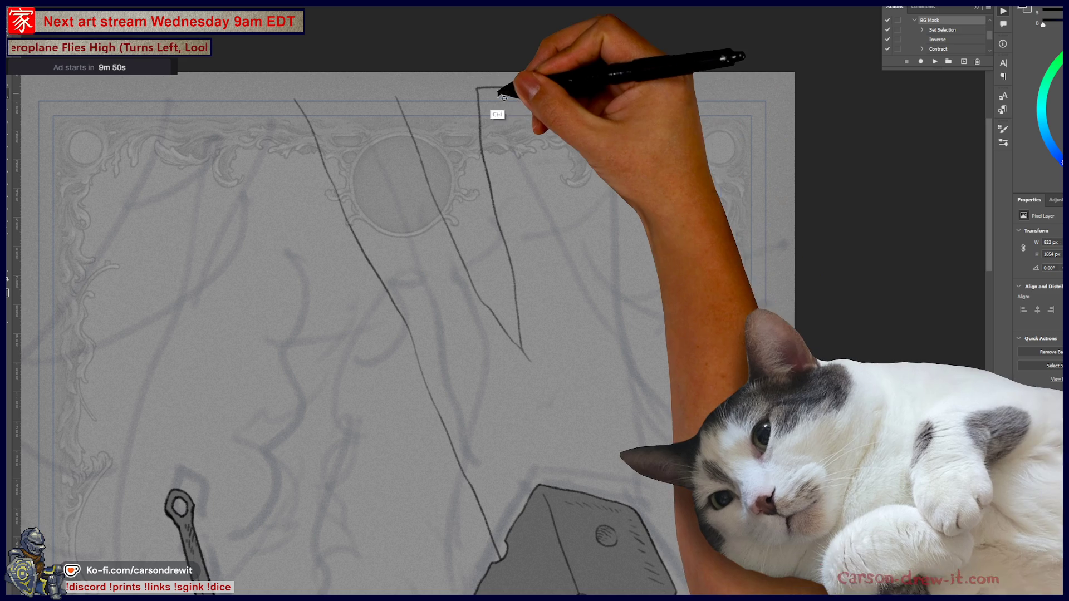
{"action": "mouse_move", "coordinate": [476, 88]}
{"action": "left_mouse_down"}
{"action": "mouse_move", "coordinate": [598, 87]}
{"action": "mouse_move", "coordinate": [614, 119]}
{"action": "mouse_move", "coordinate": [621, 320]}
{"action": "left_mouse_up"}
{"action": "key", "text": "ctrl+z"}
{"action": "mouse_move", "coordinate": [478, 88]}
{"action": "left_mouse_down"}
{"action": "mouse_move", "coordinate": [621, 101]}
{"action": "mouse_move", "coordinate": [676, 421]}
{"action": "left_mouse_up"}
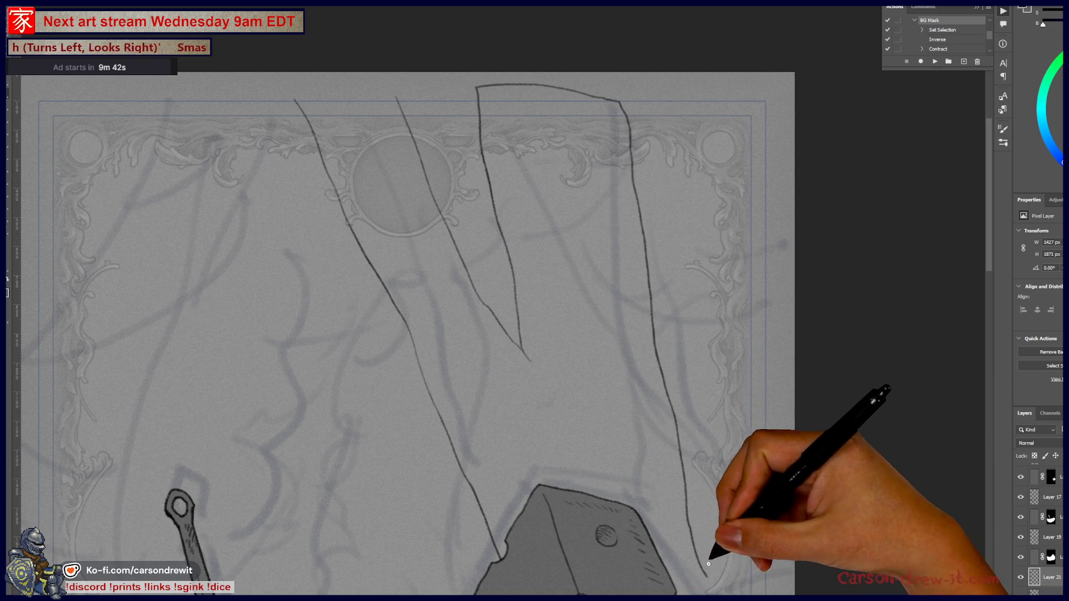
- Redraw the drape's top and right edge, then outline the left and second drapes' top edges
{"action": "scroll", "coordinate": [707, 568], "scroll_direction": "down", "scroll_amount": 3}
{"action": "key", "text": "ctrl+z"}
{"action": "left_click_drag", "start_coordinate": [680, 321], "coordinate": [568, 434]}
{"action": "mouse_move", "coordinate": [346, 33]}
{"action": "left_mouse_down"}
{"action": "mouse_move", "coordinate": [471, 39]}
{"action": "mouse_move", "coordinate": [494, 110]}
{"action": "mouse_move", "coordinate": [508, 238]}
{"action": "mouse_move", "coordinate": [592, 509]}
{"action": "left_mouse_up"}
{"action": "left_click_drag", "start_coordinate": [628, 593], "coordinate": [626, 428]}
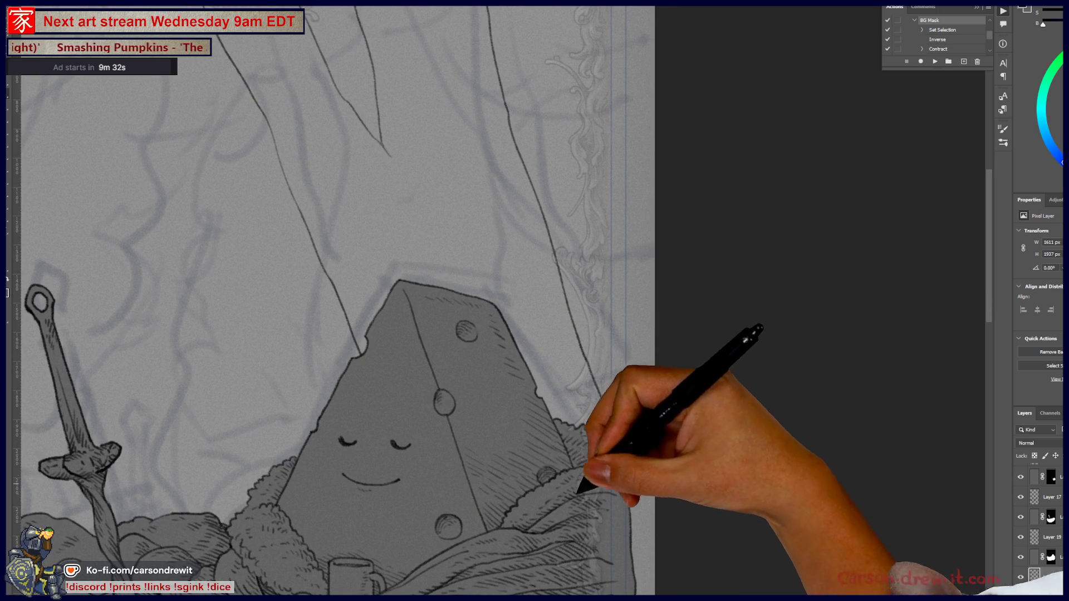
{"action": "left_click_drag", "start_coordinate": [537, 334], "coordinate": [649, 521]}
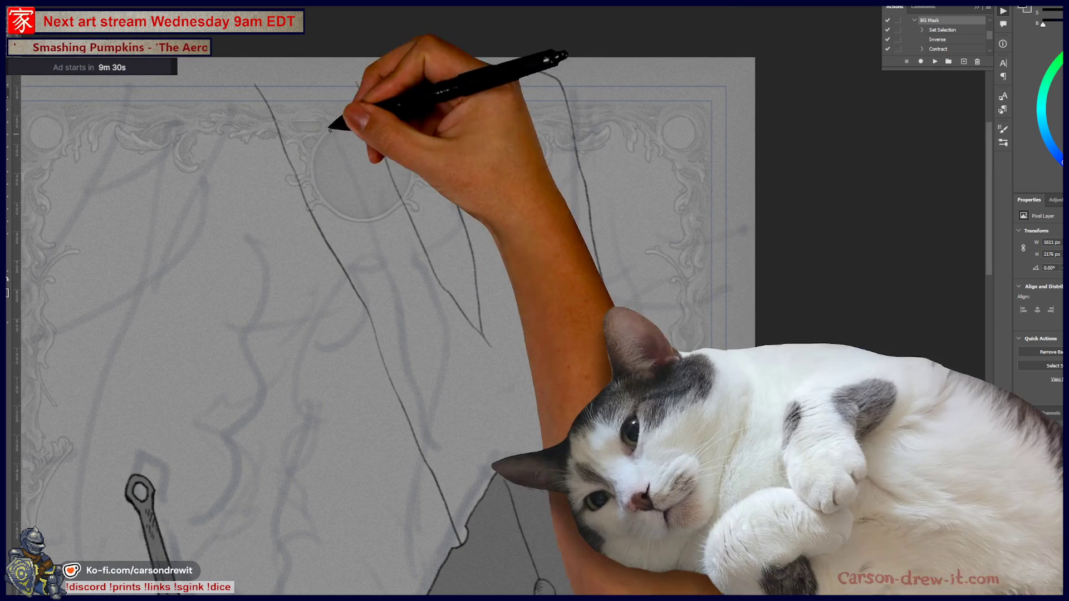
{"action": "left_click_drag", "start_coordinate": [256, 83], "coordinate": [356, 83]}
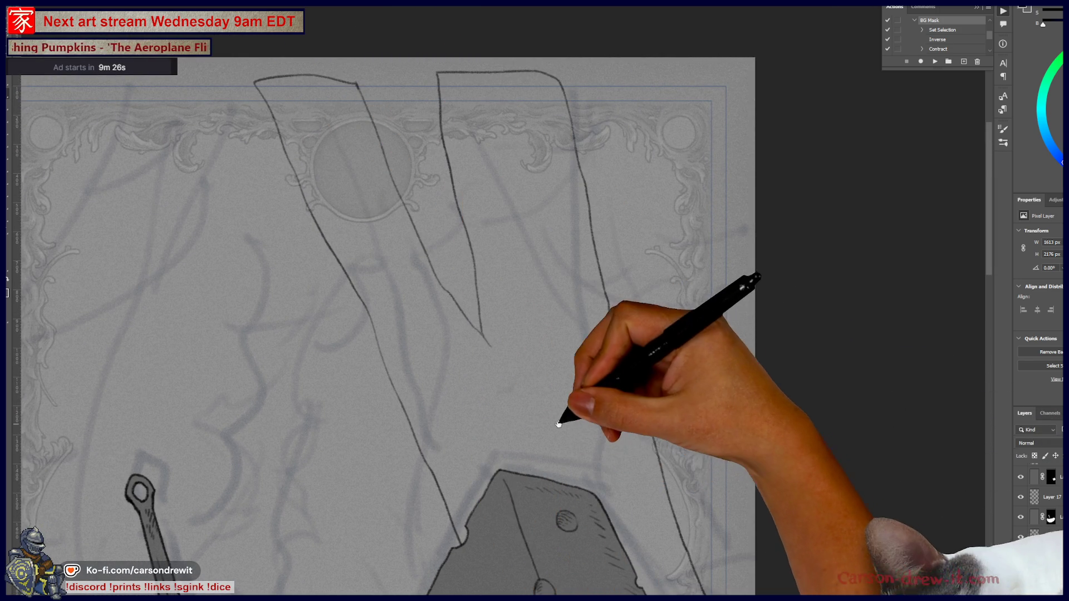
{"action": "left_click_drag", "start_coordinate": [560, 428], "coordinate": [649, 509]}
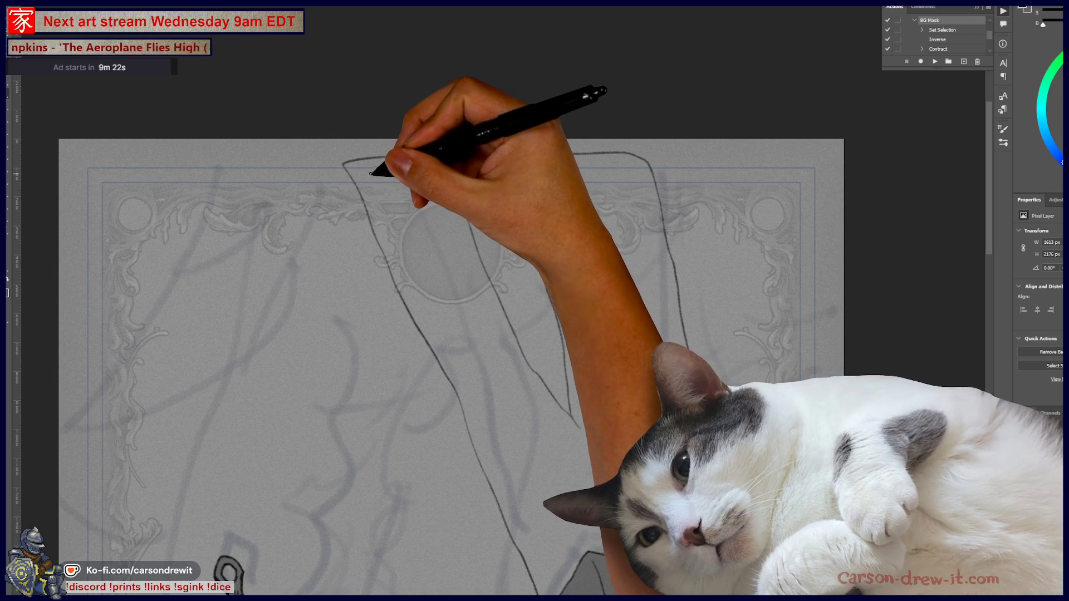
{"action": "left_click_drag", "start_coordinate": [384, 169], "coordinate": [446, 165]}
{"action": "left_click_drag", "start_coordinate": [526, 154], "coordinate": [559, 334]}
- Hatch the left drape with dense diagonal strokes down toward the cheese's peak
{"action": "left_click_drag", "start_coordinate": [445, 166], "coordinate": [473, 292]}
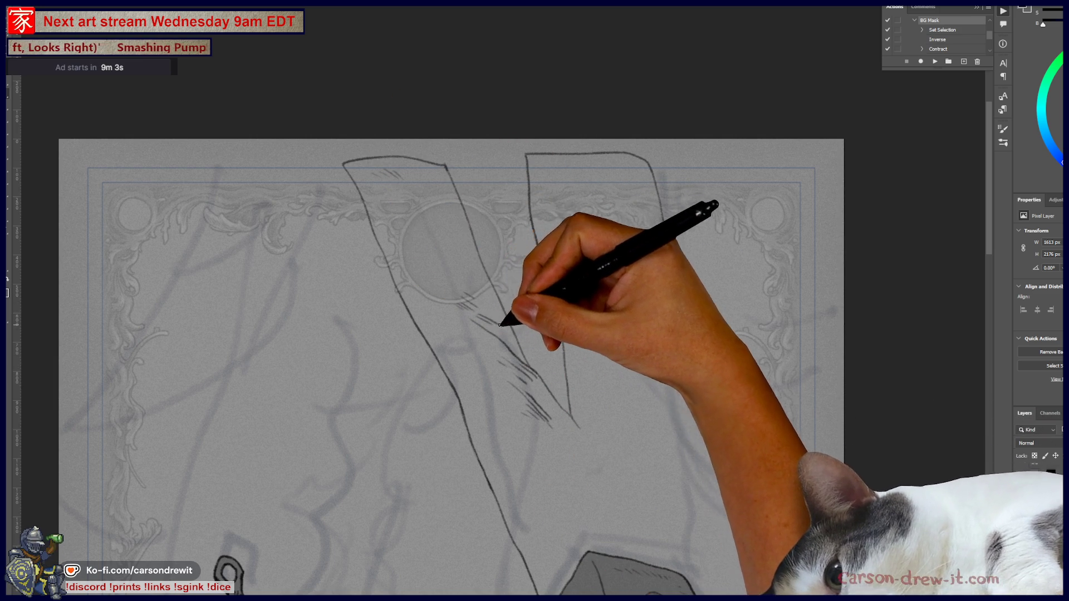
{"action": "mouse_move", "coordinate": [497, 309]}
{"action": "left_mouse_down"}
{"action": "mouse_move", "coordinate": [489, 286]}
{"action": "mouse_move", "coordinate": [506, 291]}
{"action": "mouse_move", "coordinate": [490, 270]}
{"action": "mouse_move", "coordinate": [490, 333]}
{"action": "left_mouse_up"}
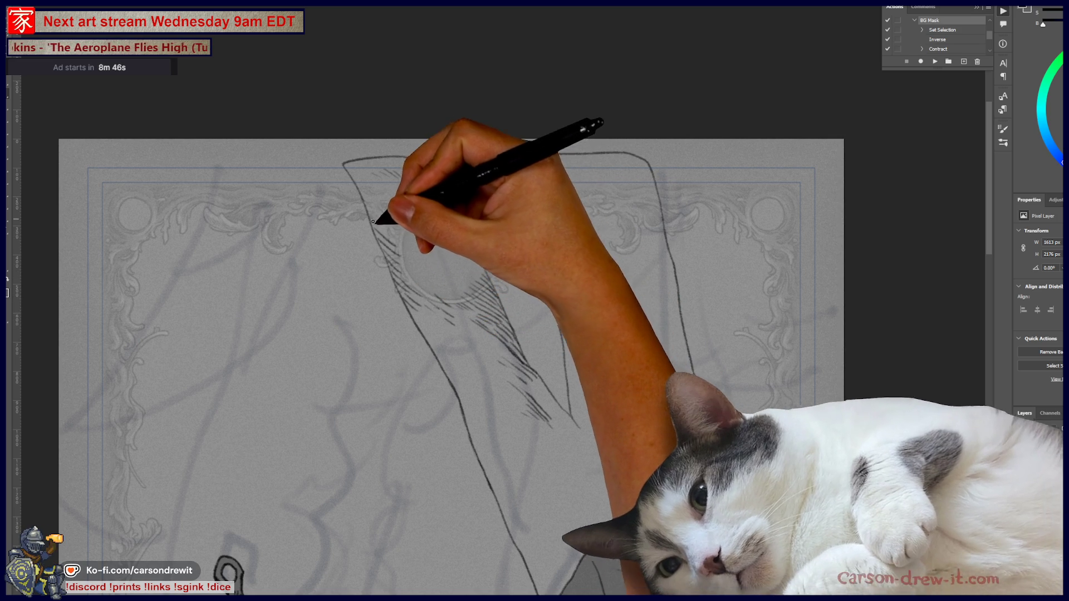
{"action": "key", "text": "ctrl"}
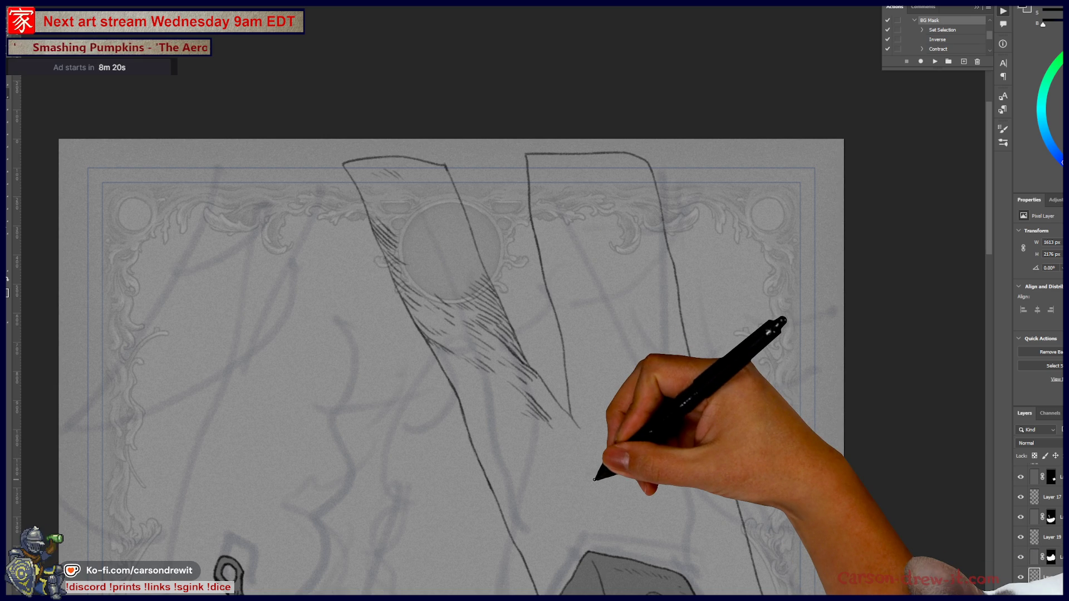
{"action": "left_click_drag", "start_coordinate": [769, 454], "coordinate": [692, 405]}
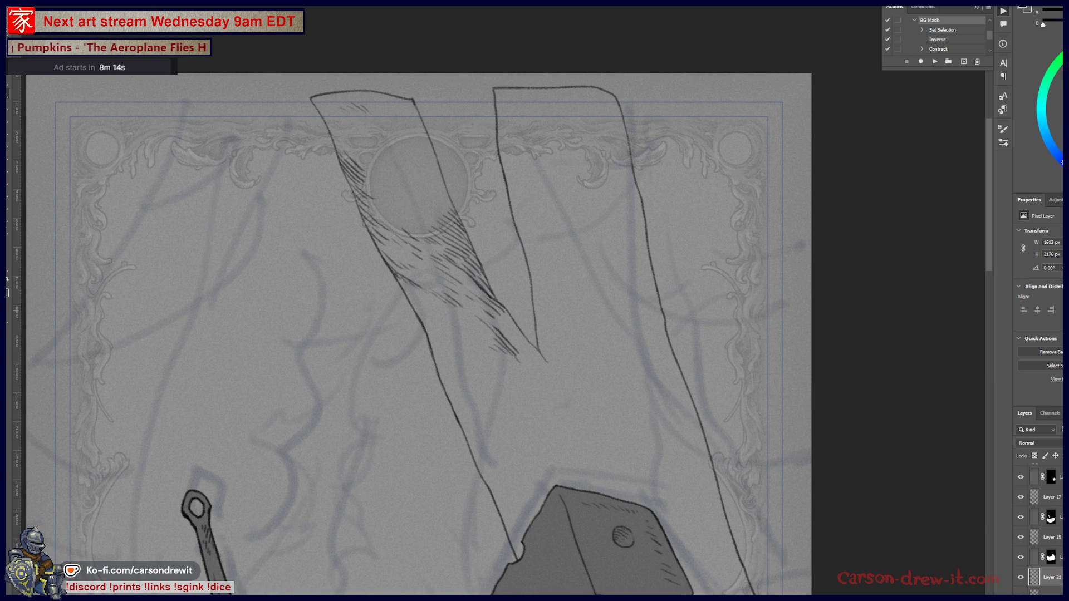
{"action": "mouse_move", "coordinate": [501, 310]}
{"action": "left_mouse_down"}
{"action": "mouse_move", "coordinate": [502, 323]}
{"action": "mouse_move", "coordinate": [517, 317]}
{"action": "mouse_move", "coordinate": [523, 353]}
{"action": "mouse_move", "coordinate": [594, 382]}
{"action": "left_mouse_up"}
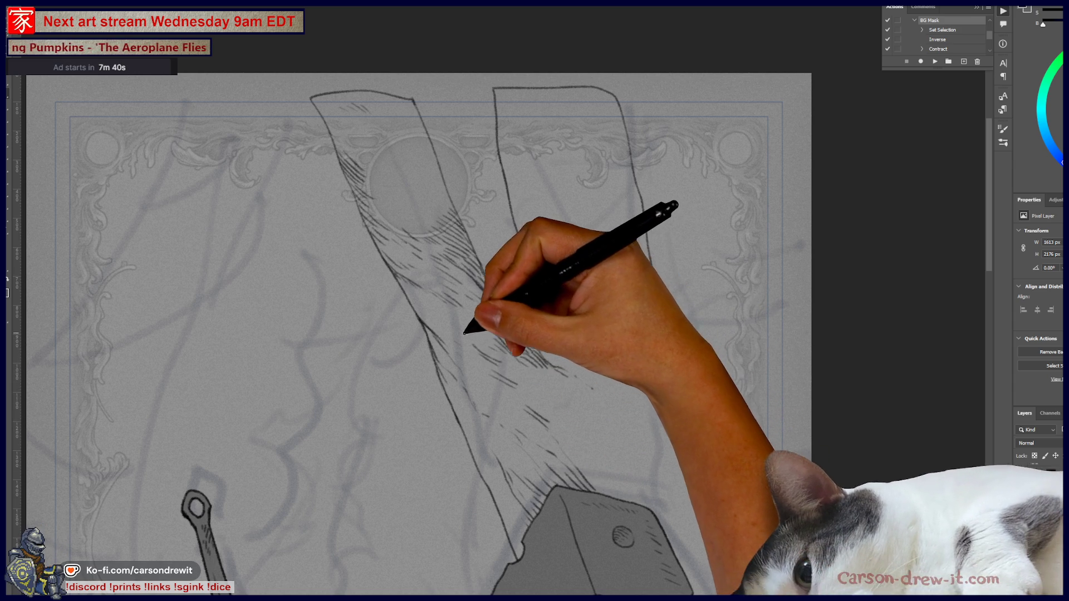
{"action": "left_click_drag", "start_coordinate": [661, 530], "coordinate": [632, 357]}
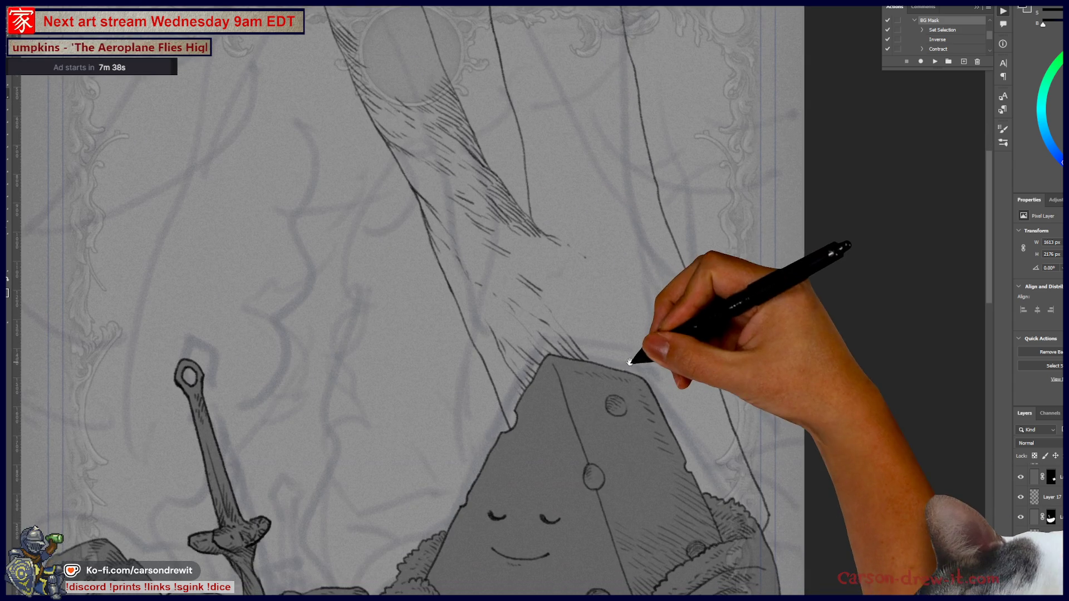
- Add short diagonal hatch strokes to the lower right drape just above the cheese
{"action": "key", "text": "ctrl+minus"}
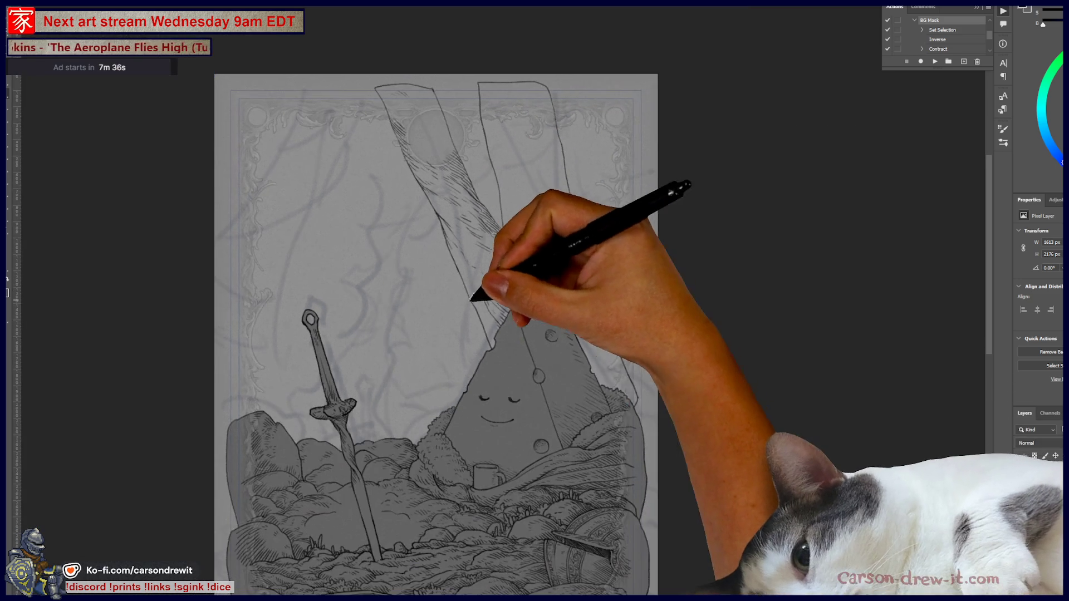
{"action": "left_click_drag", "start_coordinate": [493, 375], "coordinate": [594, 377]}
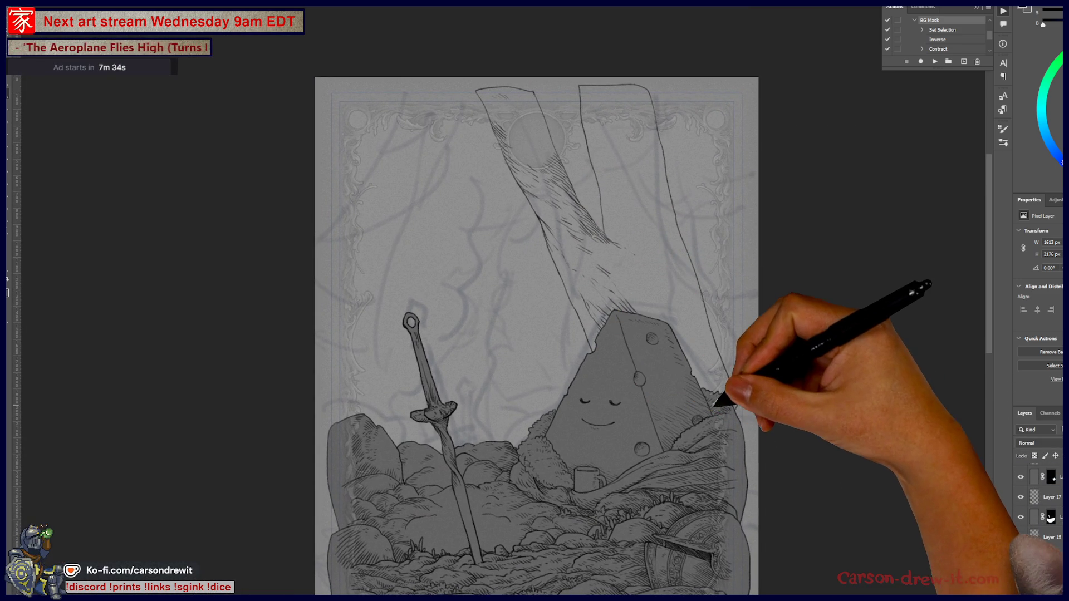
{"action": "key", "text": "ctrl+plus"}
{"action": "key", "text": "ctrl+plus"}
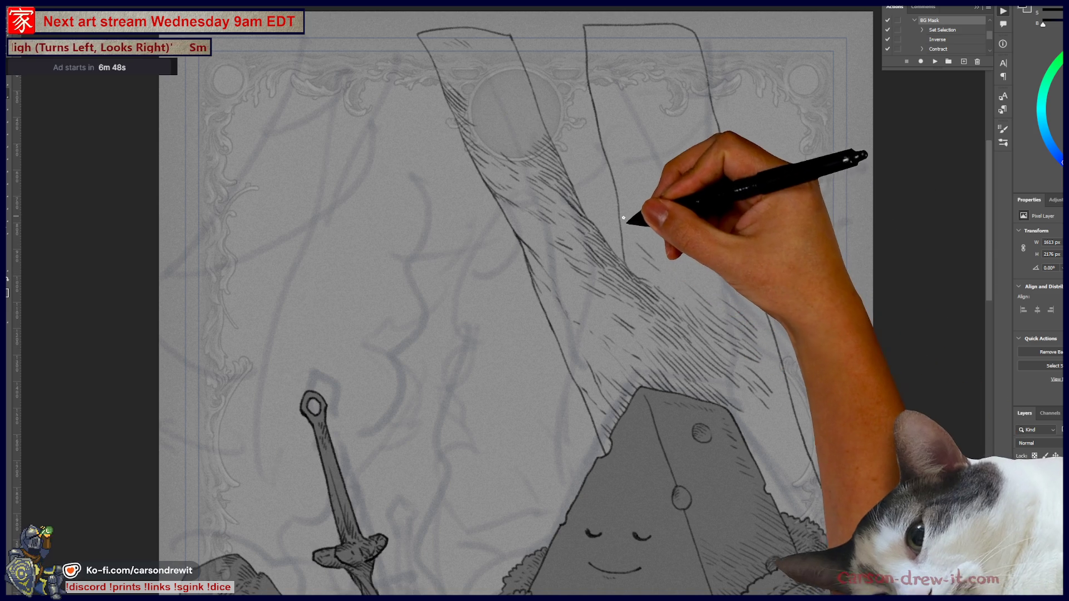
{"action": "mouse_move", "coordinate": [635, 223]}
{"action": "left_mouse_down"}
{"action": "mouse_move", "coordinate": [660, 259]}
{"action": "mouse_move", "coordinate": [632, 258]}
{"action": "mouse_move", "coordinate": [646, 248]}
{"action": "mouse_move", "coordinate": [700, 259]}
{"action": "mouse_move", "coordinate": [732, 301]}
{"action": "mouse_move", "coordinate": [727, 341]}
{"action": "left_mouse_up"}
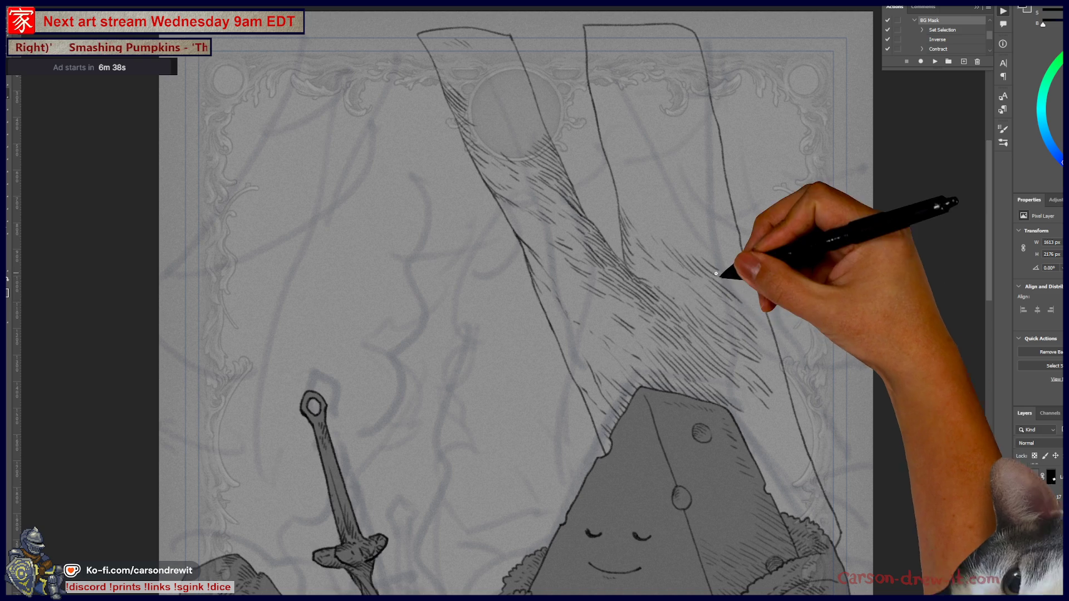
{"action": "mouse_move", "coordinate": [759, 291]}
{"action": "left_mouse_down"}
{"action": "mouse_move", "coordinate": [742, 305]}
{"action": "mouse_move", "coordinate": [768, 327]}
{"action": "mouse_move", "coordinate": [748, 272]}
{"action": "left_mouse_up"}
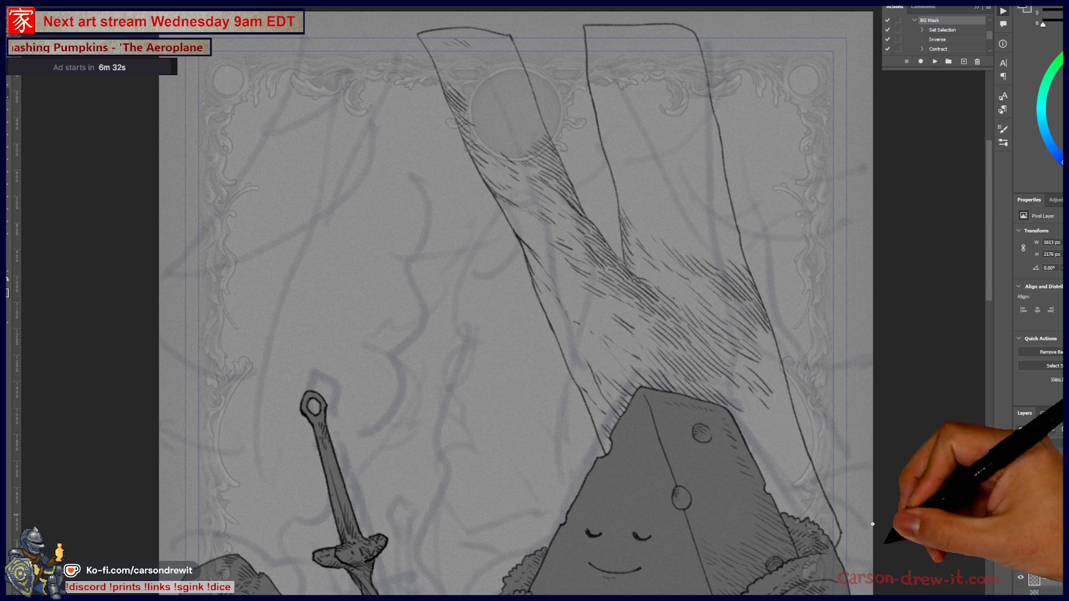
{"action": "key", "text": "ctrl+minus"}
{"action": "key", "text": "ctrl+minus"}
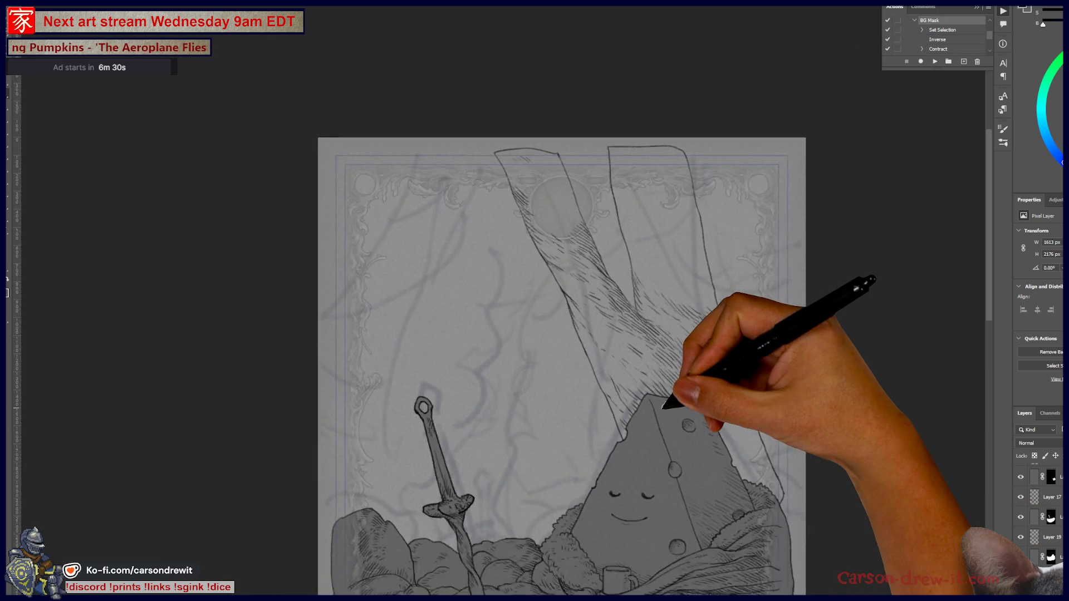
- Review the full drawing, then zoom and pan in on the drape above the cheese top
{"action": "left_click_drag", "start_coordinate": [661, 453], "coordinate": [522, 384]}
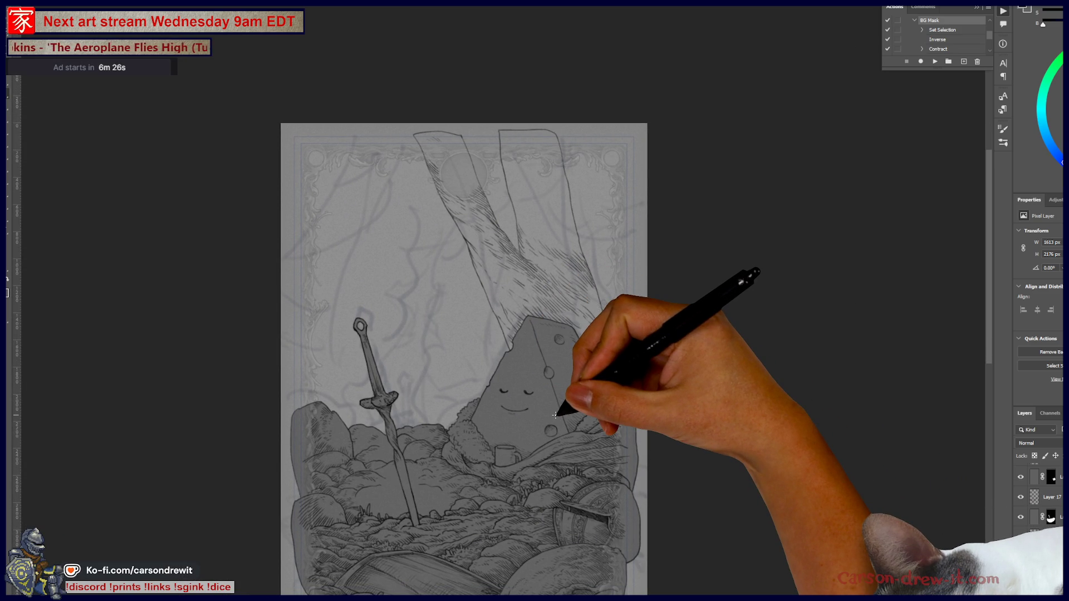
{"action": "scroll", "coordinate": [554, 384], "scroll_direction": "up", "scroll_amount": 4}
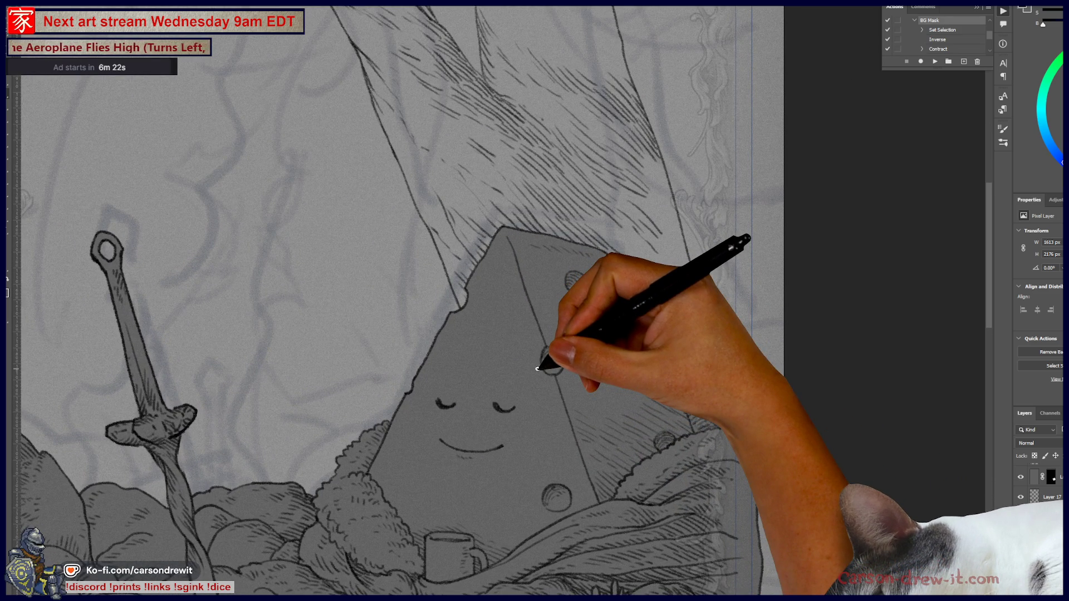
{"action": "mouse_move", "coordinate": [341, 191]}
{"action": "left_mouse_down"}
{"action": "mouse_move", "coordinate": [401, 313]}
{"action": "mouse_move", "coordinate": [480, 265]}
{"action": "mouse_move", "coordinate": [566, 289]}
{"action": "mouse_move", "coordinate": [536, 268]}
{"action": "mouse_move", "coordinate": [600, 322]}
{"action": "mouse_move", "coordinate": [562, 279]}
{"action": "mouse_move", "coordinate": [611, 305]}
{"action": "mouse_move", "coordinate": [571, 272]}
{"action": "mouse_move", "coordinate": [616, 255]}
{"action": "mouse_move", "coordinate": [618, 285]}
{"action": "mouse_move", "coordinate": [609, 225]}
{"action": "mouse_move", "coordinate": [627, 237]}
{"action": "left_mouse_up"}
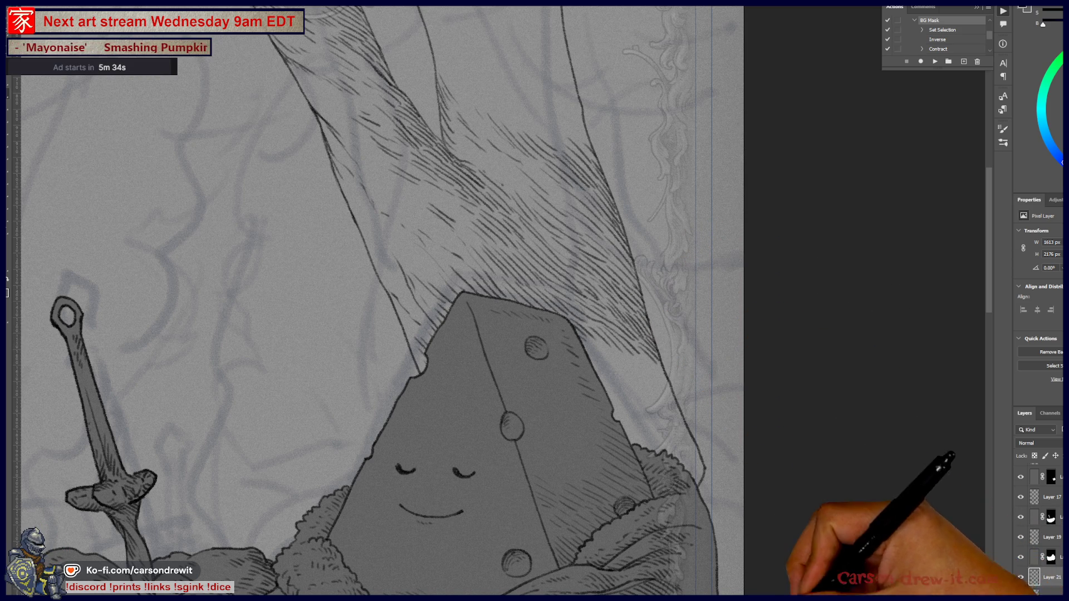
- Hatch the right edge of the drape above the cheese, working up the strip toward the top border
{"action": "mouse_move", "coordinate": [565, 403]}
{"action": "left_mouse_down"}
{"action": "mouse_move", "coordinate": [578, 471]}
{"action": "mouse_move", "coordinate": [551, 489]}
{"action": "left_mouse_up"}
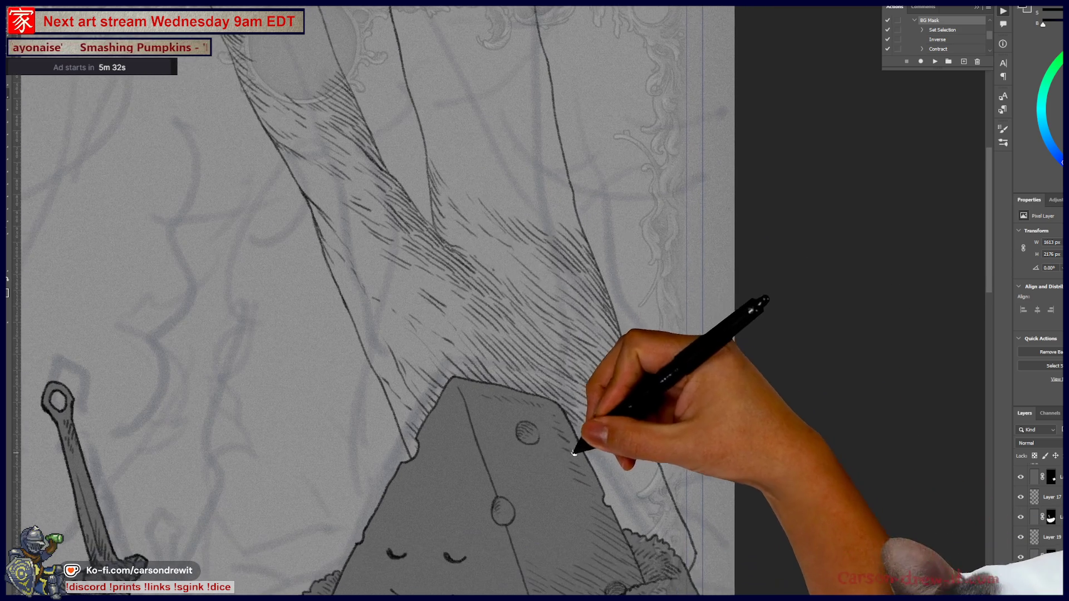
{"action": "mouse_move", "coordinate": [575, 443]}
{"action": "left_mouse_down"}
{"action": "mouse_move", "coordinate": [585, 430]}
{"action": "mouse_move", "coordinate": [623, 455]}
{"action": "mouse_move", "coordinate": [632, 437]}
{"action": "mouse_move", "coordinate": [651, 467]}
{"action": "left_mouse_up"}
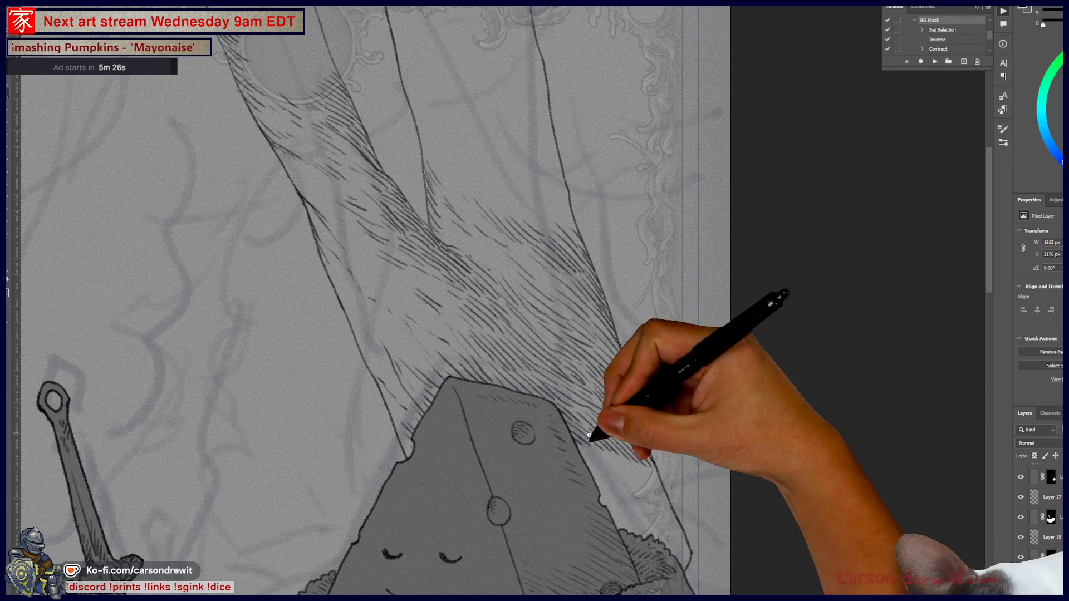
{"action": "left_click_drag", "start_coordinate": [700, 571], "coordinate": [718, 494]}
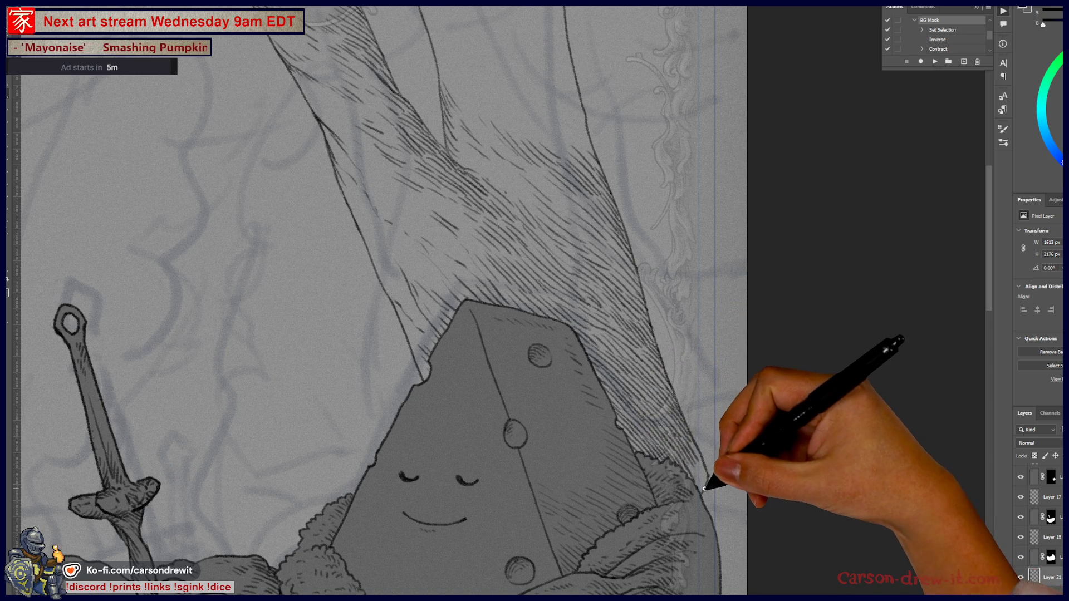
{"action": "left_click_drag", "start_coordinate": [537, 270], "coordinate": [592, 458]}
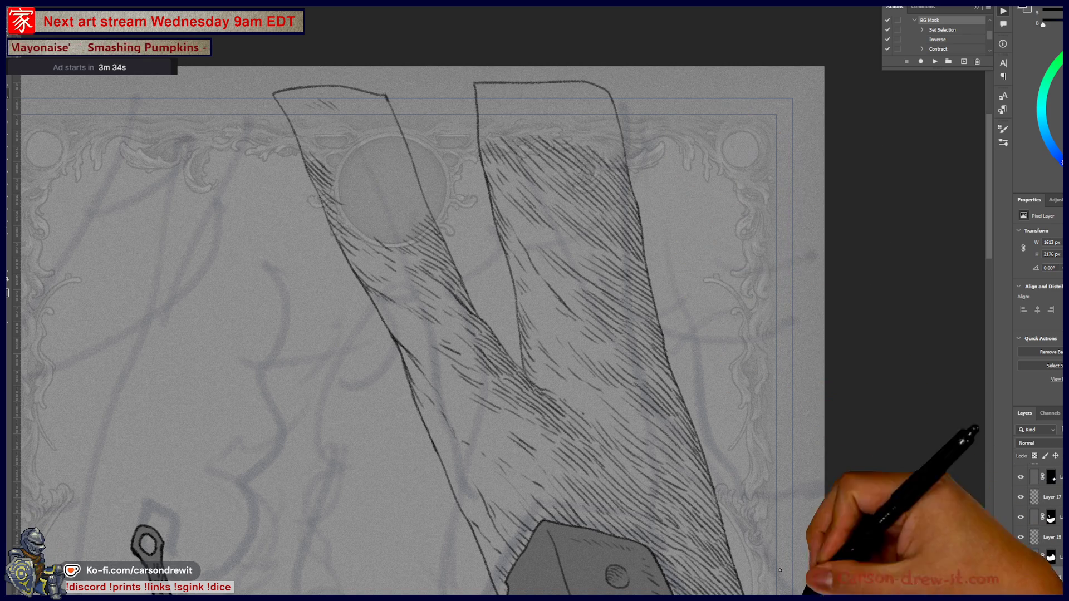
{"action": "scroll", "coordinate": [662, 363], "scroll_direction": "down", "scroll_amount": 6}
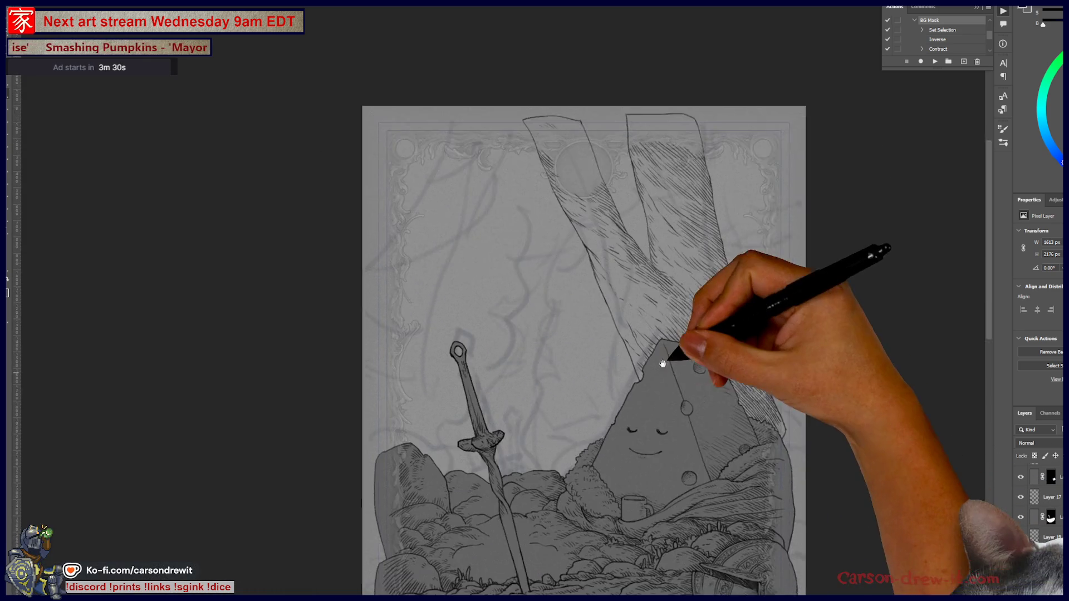
{"action": "mouse_move", "coordinate": [662, 363]}
{"action": "left_mouse_down"}
{"action": "mouse_move", "coordinate": [715, 362]}
{"action": "mouse_move", "coordinate": [725, 412]}
{"action": "left_mouse_up"}
{"action": "scroll", "coordinate": [522, 433], "scroll_direction": "up", "scroll_amount": 3}
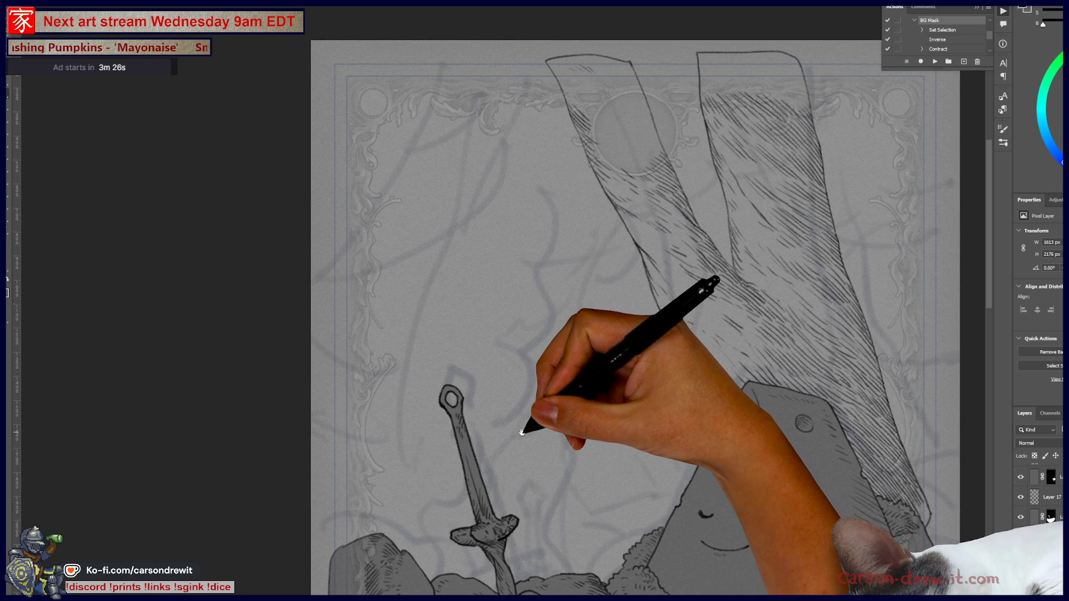
{"action": "left_click_drag", "start_coordinate": [432, 363], "coordinate": [482, 365]}
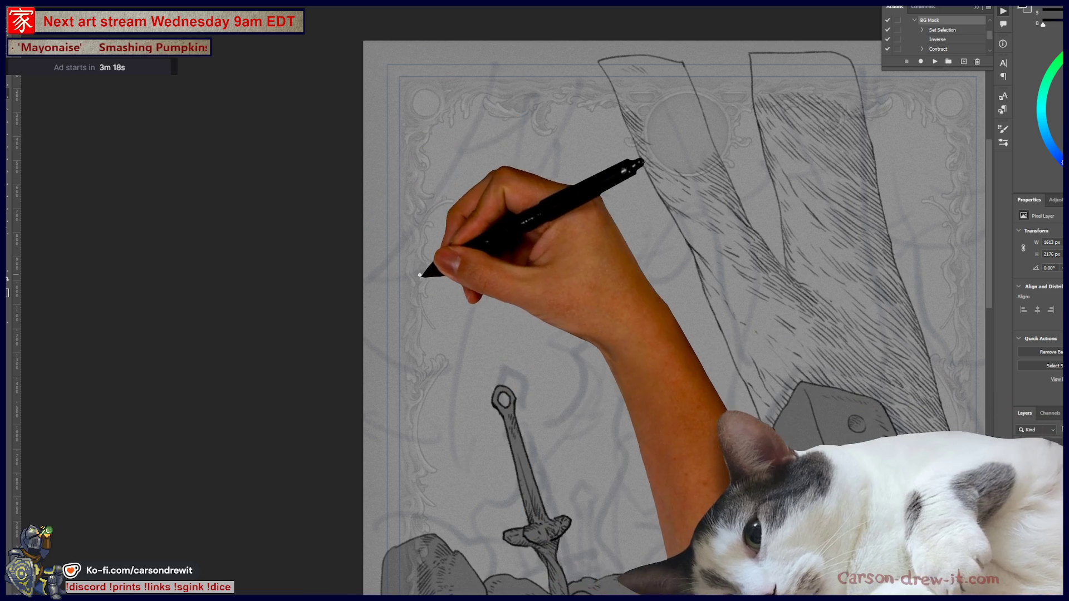
{"action": "mouse_move", "coordinate": [446, 317]}
{"action": "left_mouse_down"}
{"action": "mouse_move", "coordinate": [477, 72]}
{"action": "mouse_move", "coordinate": [382, 29]}
{"action": "mouse_move", "coordinate": [473, 327]}
{"action": "left_mouse_up"}
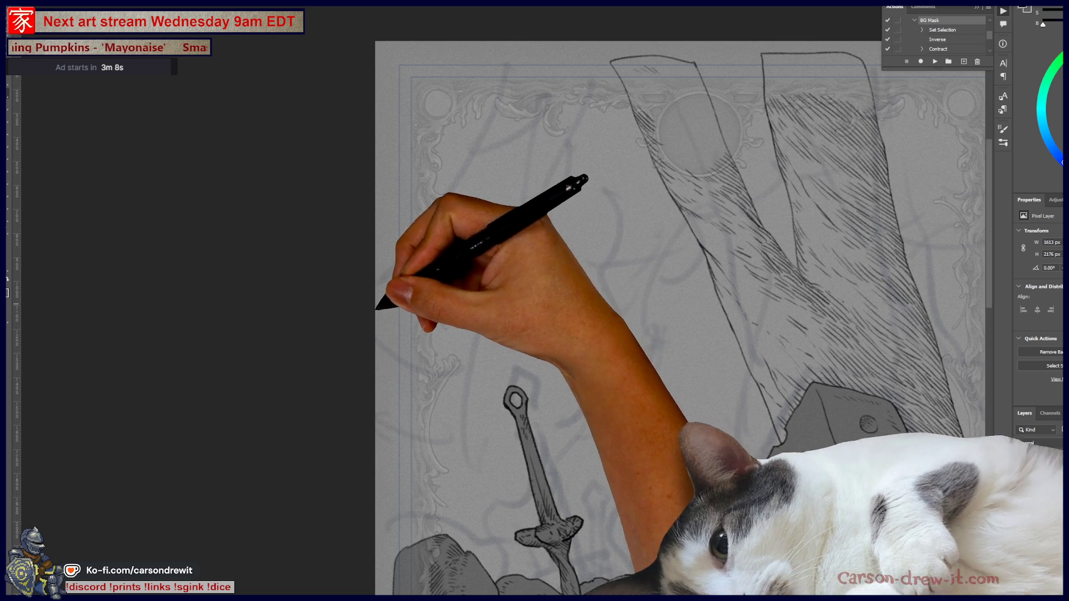
{"action": "mouse_move", "coordinate": [395, 290]}
{"action": "left_mouse_down"}
{"action": "mouse_move", "coordinate": [496, 215]}
{"action": "mouse_move", "coordinate": [557, 259]}
{"action": "mouse_move", "coordinate": [612, 484]}
{"action": "left_mouse_up"}
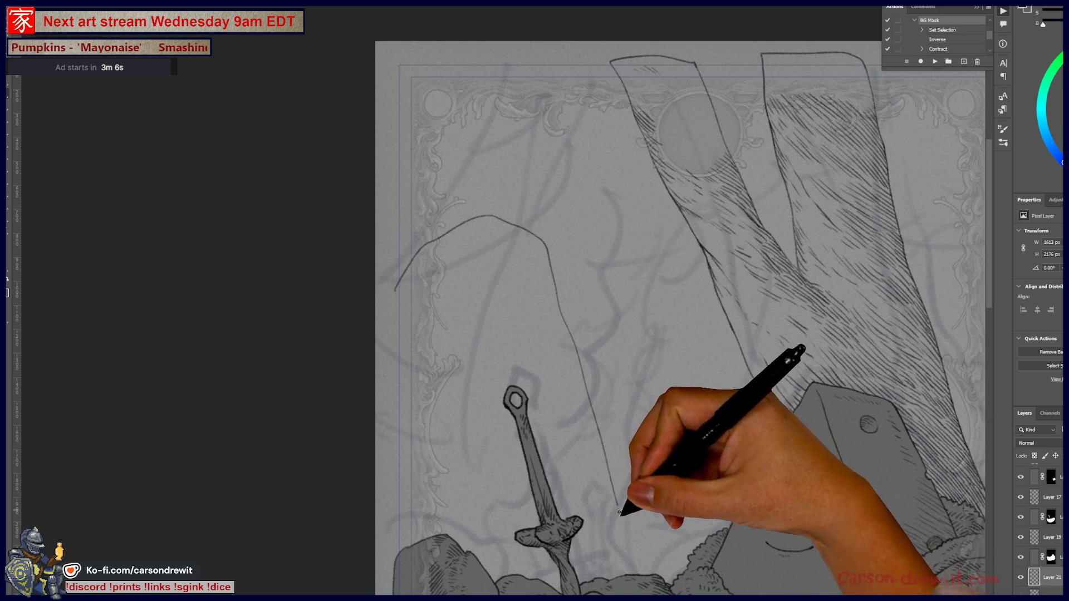
- Replace the unsatisfying ink stroke with a new arching outline above the sword, continuing its left edge down
{"action": "key", "text": "ctrl+z"}
{"action": "mouse_move", "coordinate": [400, 417]}
{"action": "left_mouse_down"}
{"action": "mouse_move", "coordinate": [513, 215]}
{"action": "mouse_move", "coordinate": [624, 256]}
{"action": "mouse_move", "coordinate": [645, 508]}
{"action": "left_mouse_up"}
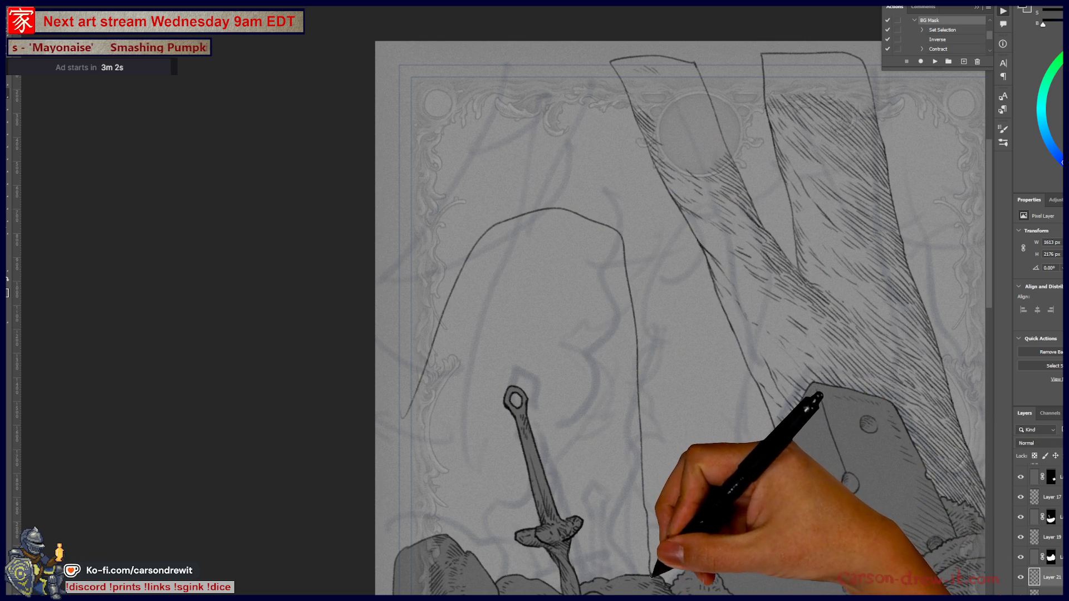
{"action": "scroll", "coordinate": [668, 306], "scroll_direction": "down", "scroll_amount": 3}
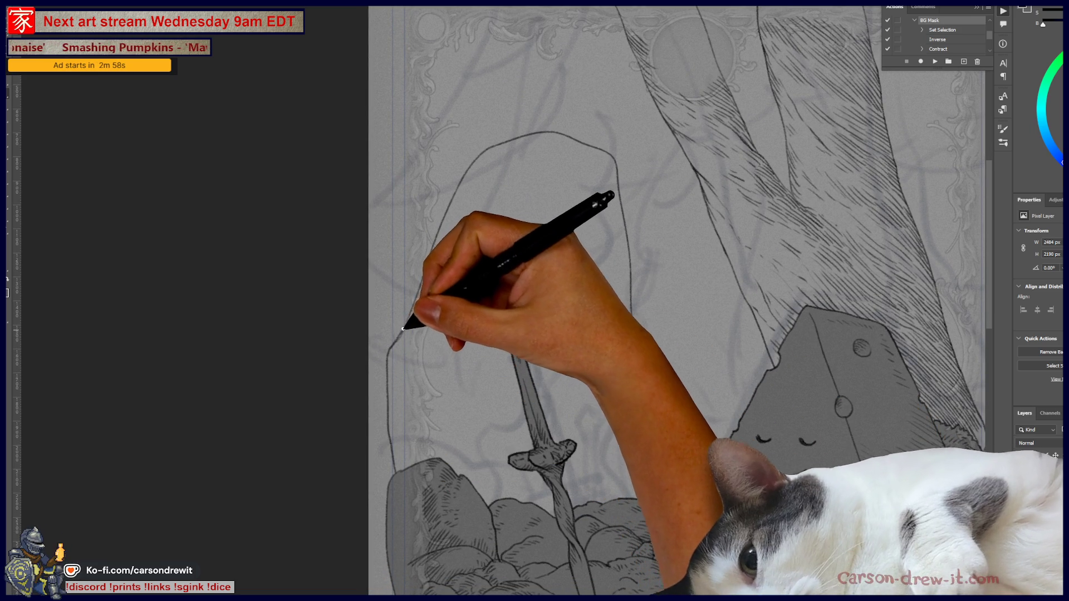
{"action": "left_click_drag", "start_coordinate": [397, 335], "coordinate": [402, 475]}
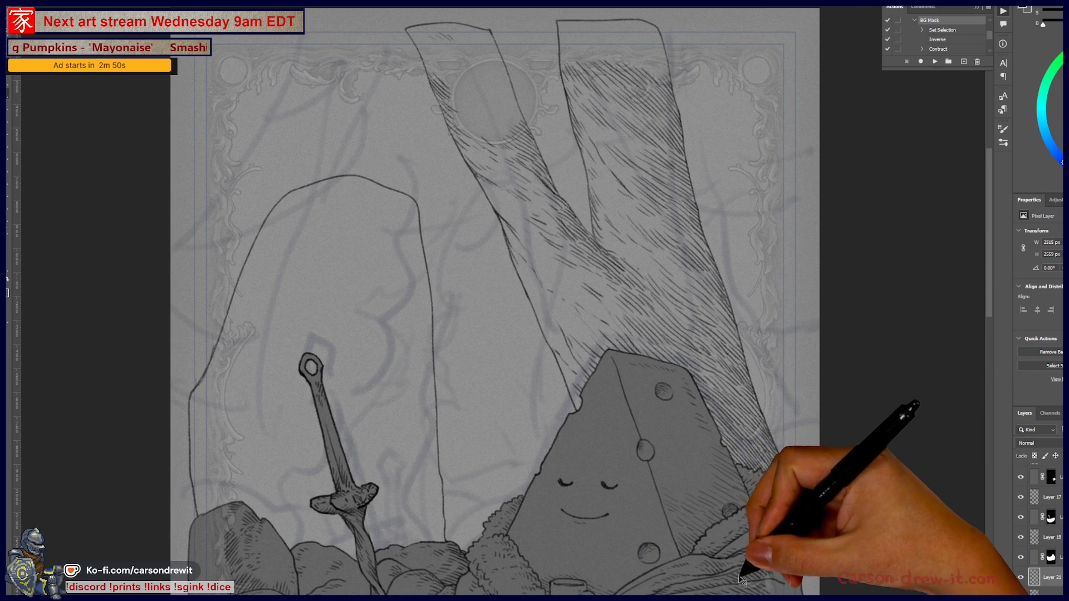
- Check the sketch layer alone, restore all inked layers, and bring the arch's top into view
{"action": "left_click", "coordinate": [1021, 578], "text": "alt"}
{"action": "left_click", "coordinate": [1021, 577], "text": "alt"}
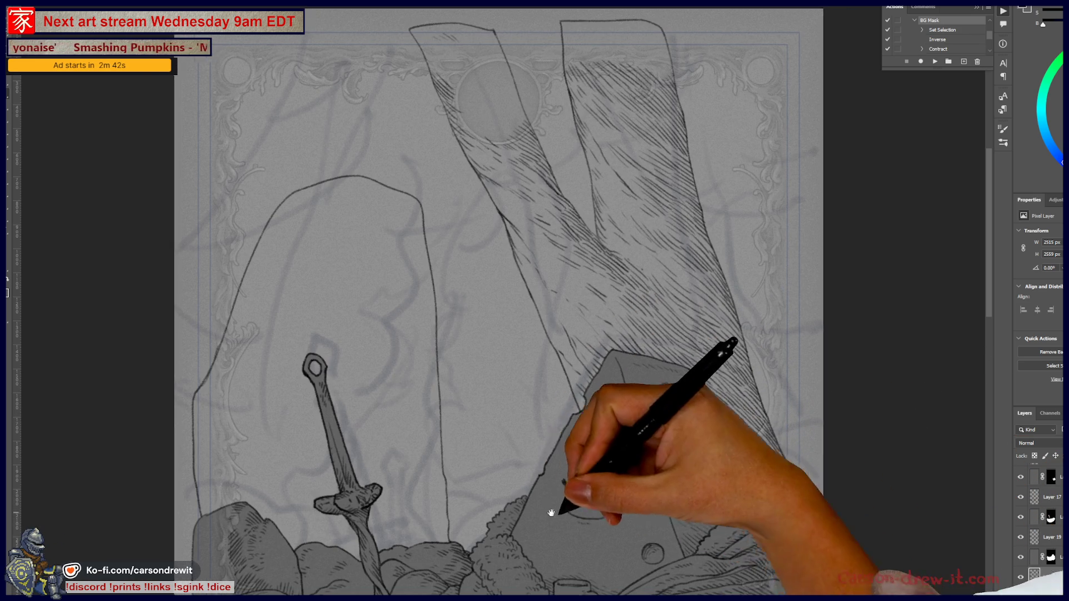
{"action": "left_click_drag", "start_coordinate": [543, 506], "coordinate": [699, 520]}
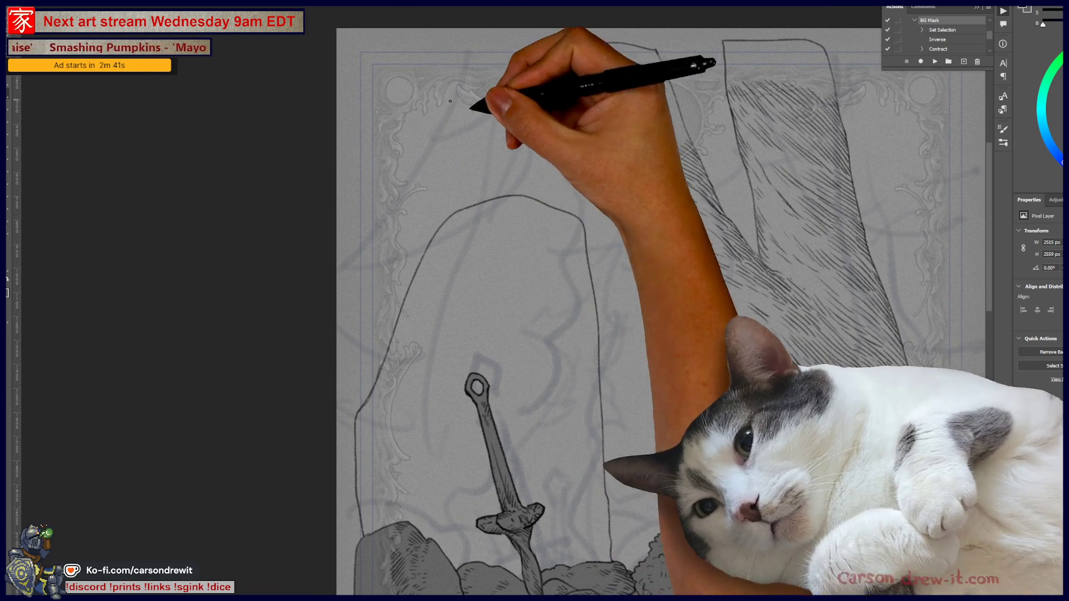
{"action": "left_click_drag", "start_coordinate": [556, 258], "coordinate": [587, 212]}
- Hatch the arch's top curve and left edge, removing a stray oval near the sword handle
{"action": "mouse_move", "coordinate": [523, 162]}
{"action": "left_mouse_down"}
{"action": "mouse_move", "coordinate": [509, 172]}
{"action": "mouse_move", "coordinate": [551, 151]}
{"action": "mouse_move", "coordinate": [600, 176]}
{"action": "left_mouse_up"}
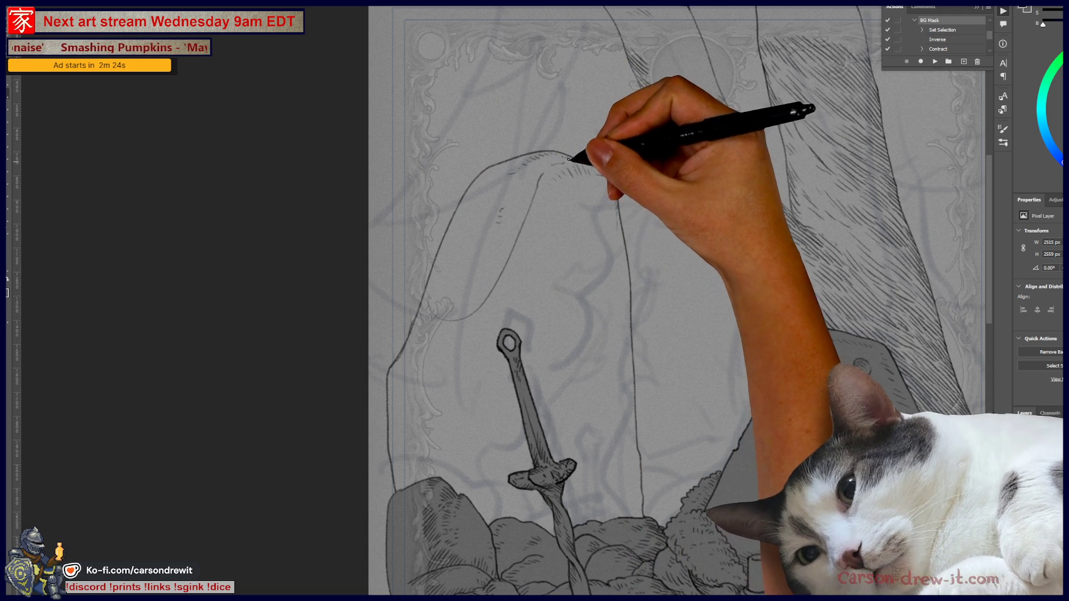
{"action": "mouse_move", "coordinate": [477, 346]}
{"action": "left_mouse_down"}
{"action": "mouse_move", "coordinate": [446, 370]}
{"action": "mouse_move", "coordinate": [461, 339]}
{"action": "left_mouse_up"}
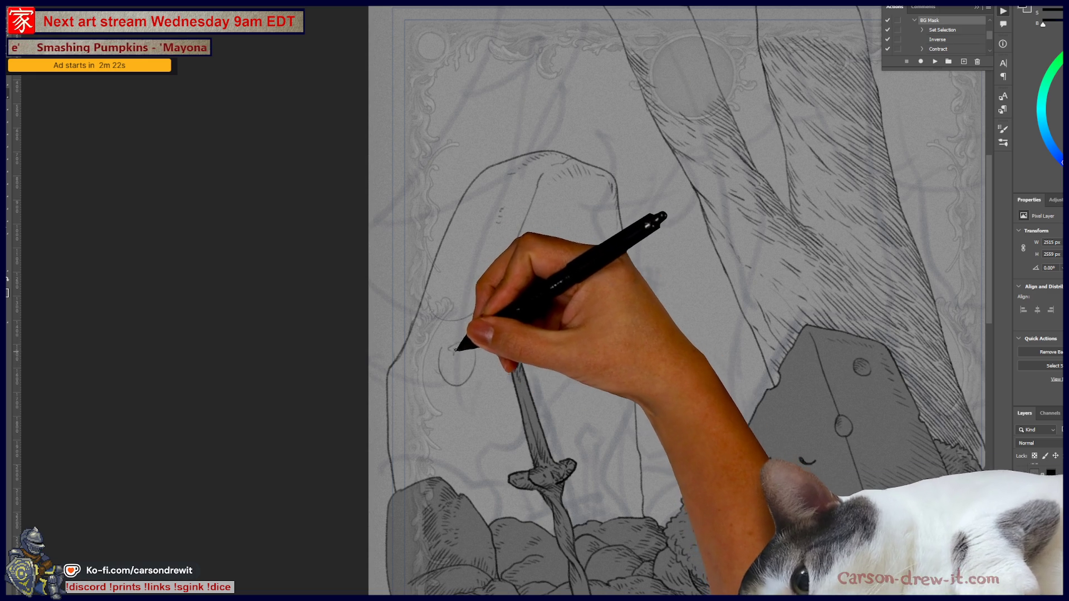
{"action": "key", "text": "ctrl+z"}
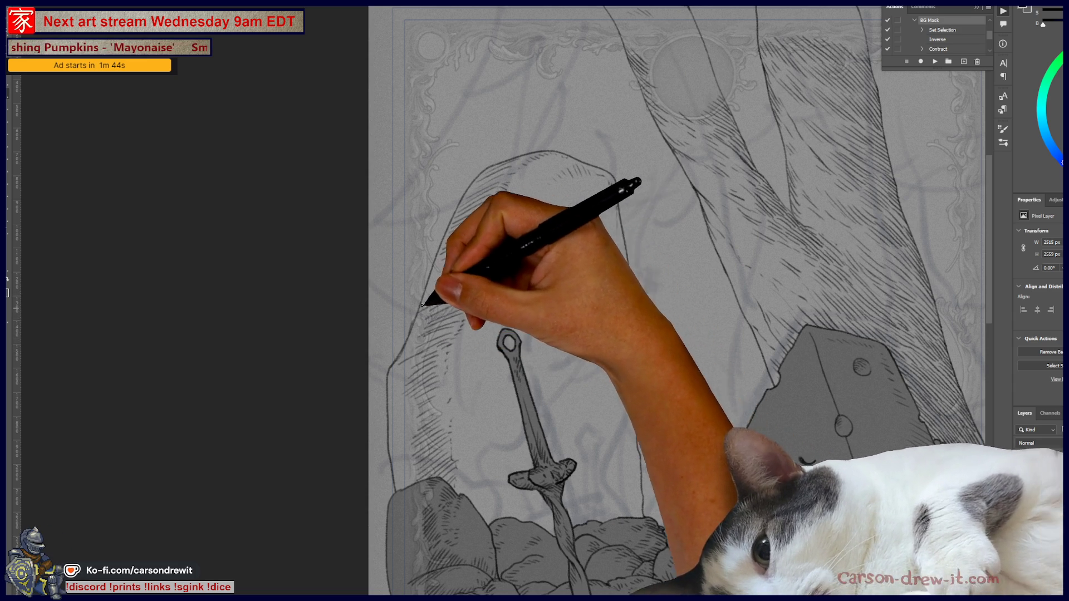
{"action": "left_click_drag", "start_coordinate": [455, 271], "coordinate": [435, 270]}
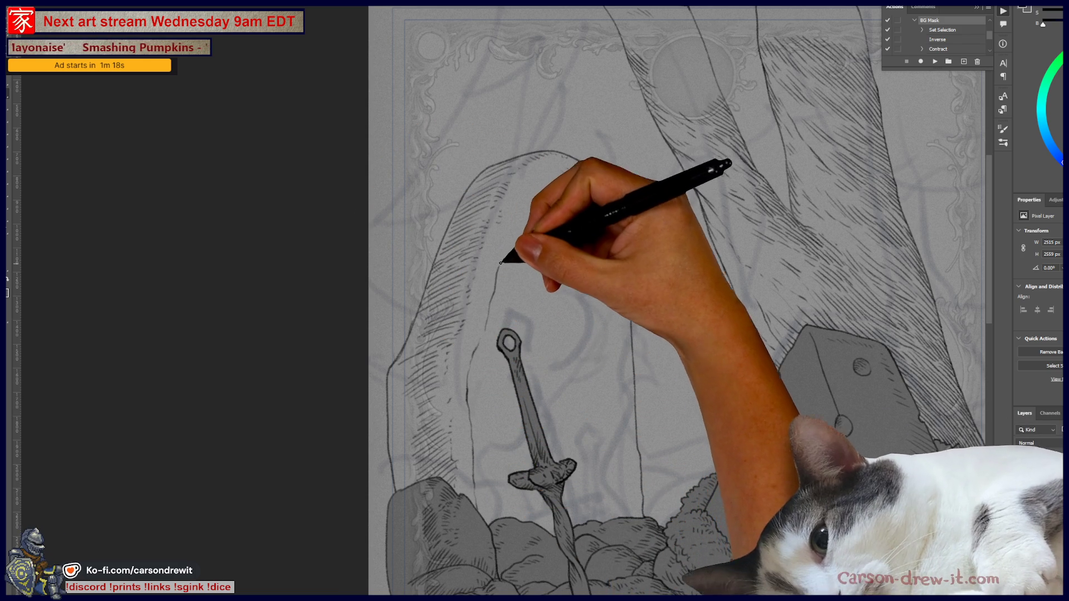
- Ink the arch's inner line across the top and down both inner edges toward the sword hilt
{"action": "mouse_move", "coordinate": [536, 195]}
{"action": "left_mouse_down"}
{"action": "mouse_move", "coordinate": [582, 177]}
{"action": "mouse_move", "coordinate": [601, 184]}
{"action": "mouse_move", "coordinate": [606, 203]}
{"action": "left_mouse_up"}
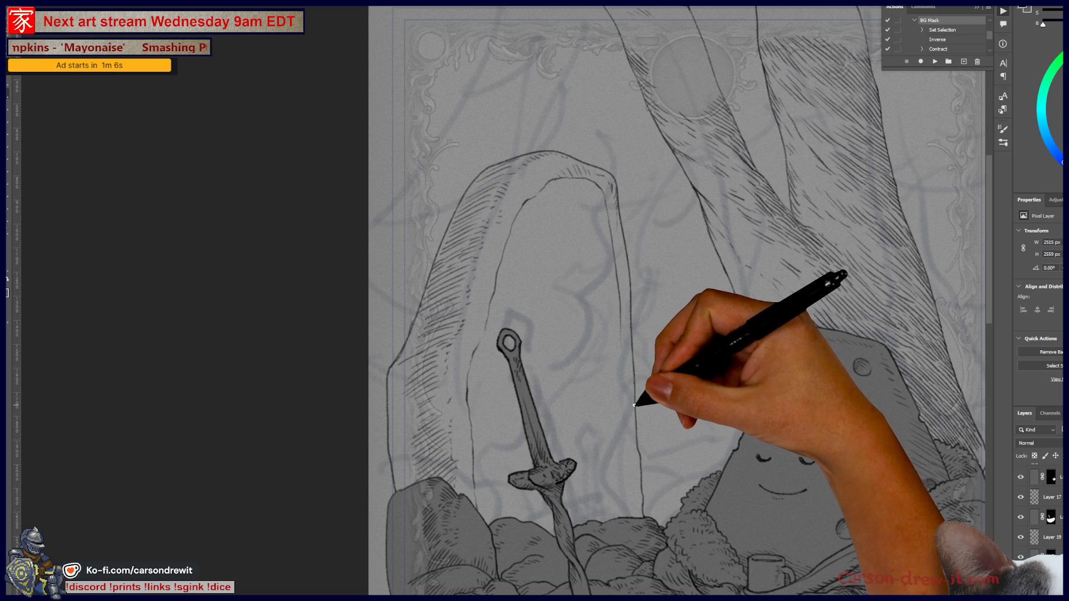
{"action": "left_click_drag", "start_coordinate": [641, 445], "coordinate": [632, 513]}
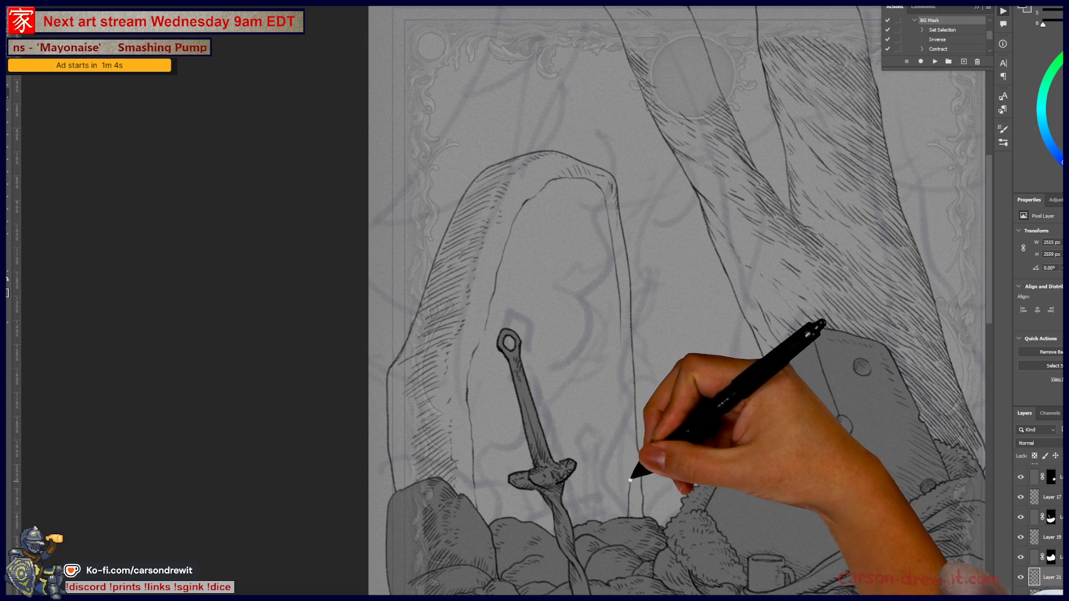
{"action": "mouse_move", "coordinate": [621, 421]}
{"action": "left_mouse_down"}
{"action": "mouse_move", "coordinate": [626, 353]}
{"action": "mouse_move", "coordinate": [633, 509]}
{"action": "mouse_move", "coordinate": [621, 359]}
{"action": "left_mouse_up"}
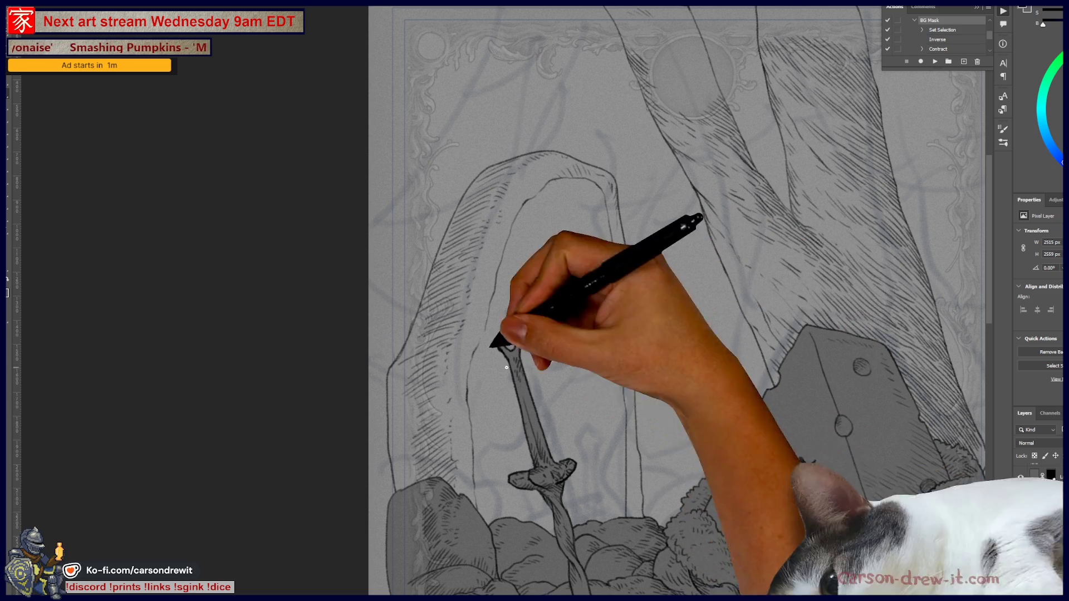
{"action": "mouse_move", "coordinate": [424, 464]}
{"action": "left_mouse_down"}
{"action": "mouse_move", "coordinate": [483, 482]}
{"action": "mouse_move", "coordinate": [483, 499]}
{"action": "mouse_move", "coordinate": [484, 471]}
{"action": "mouse_move", "coordinate": [472, 469]}
{"action": "left_mouse_up"}
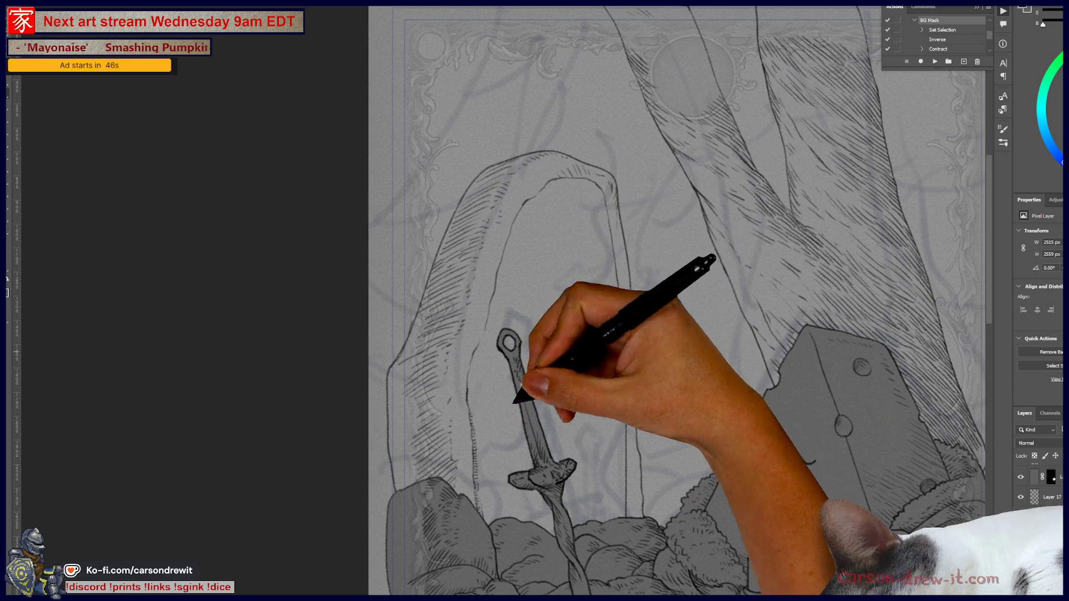
{"action": "scroll", "coordinate": [513, 402], "scroll_direction": "up", "scroll_amount": 3}
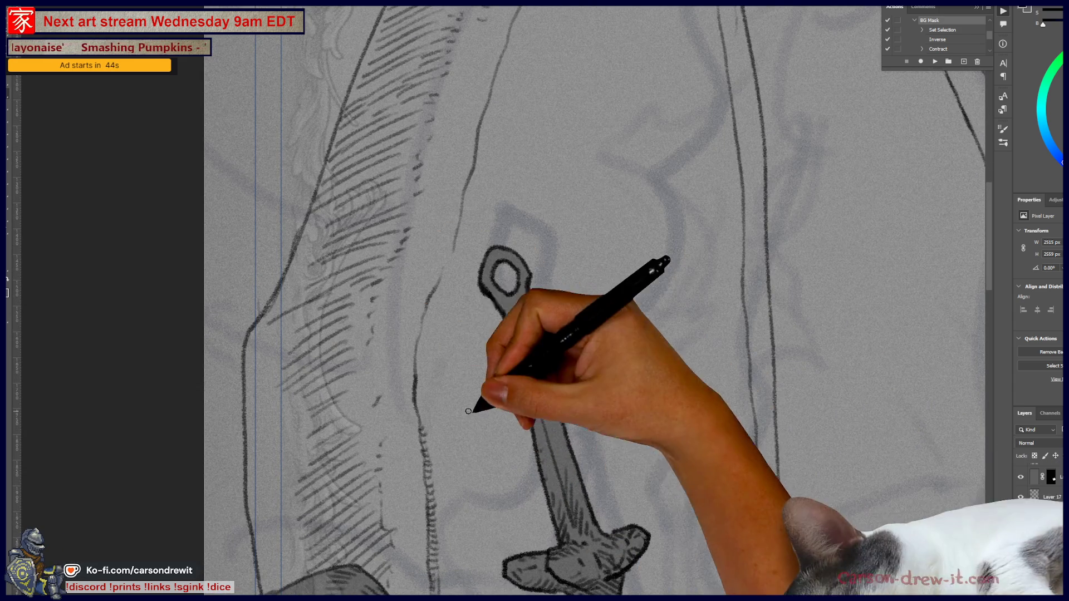
- Ink a column of short hatch marks down the arch's inner edge beside the sword hilt
{"action": "mouse_move", "coordinate": [418, 409]}
{"action": "left_mouse_down"}
{"action": "mouse_move", "coordinate": [417, 351]}
{"action": "mouse_move", "coordinate": [436, 298]}
{"action": "left_mouse_up"}
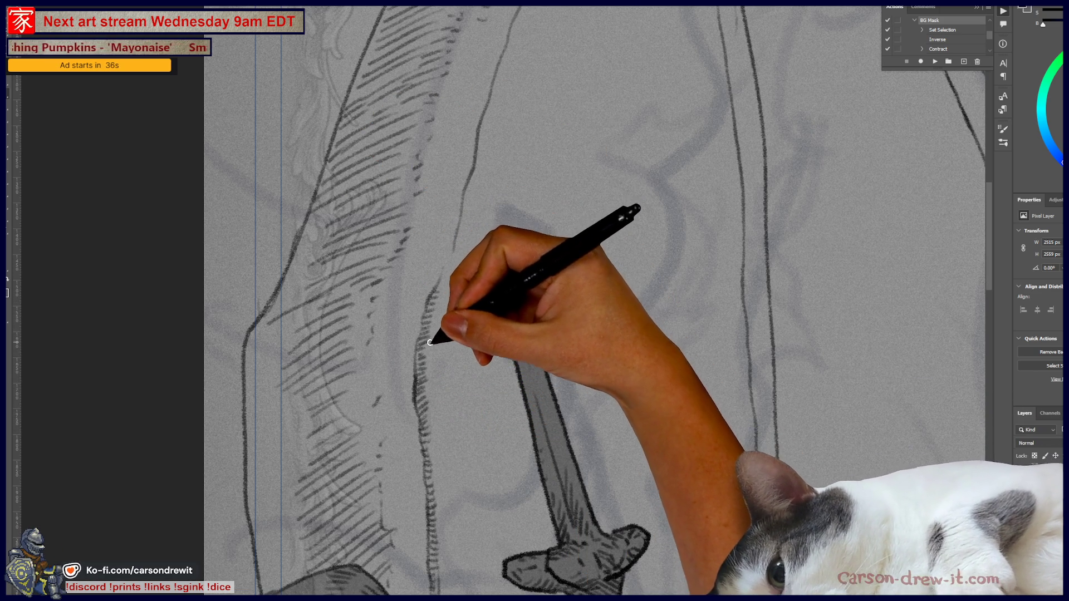
{"action": "mouse_move", "coordinate": [429, 358]}
{"action": "left_mouse_down"}
{"action": "mouse_move", "coordinate": [448, 275]}
{"action": "mouse_move", "coordinate": [510, 289]}
{"action": "mouse_move", "coordinate": [446, 269]}
{"action": "left_mouse_up"}
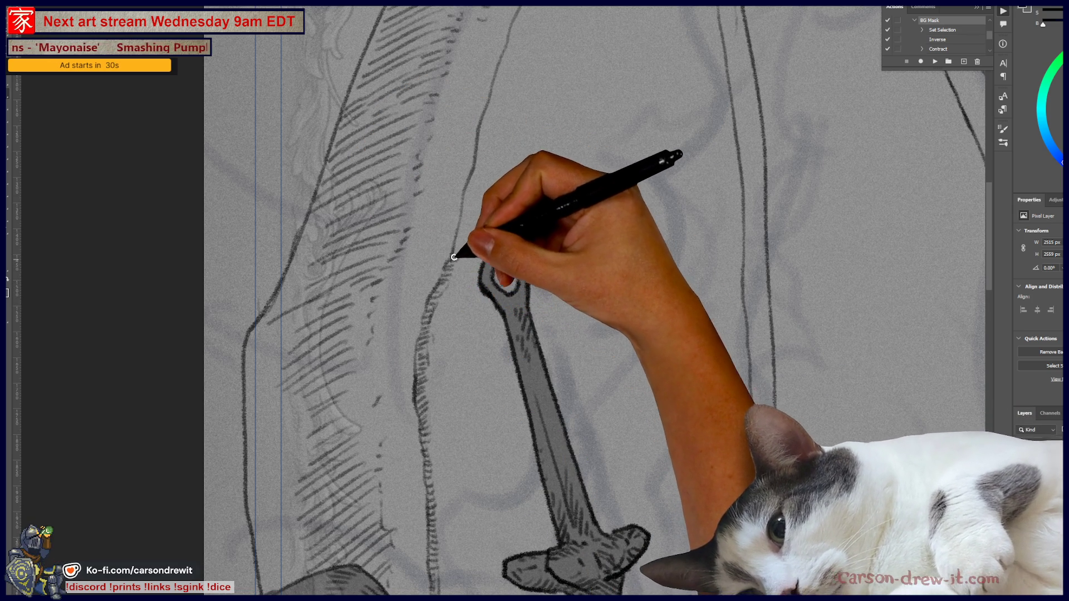
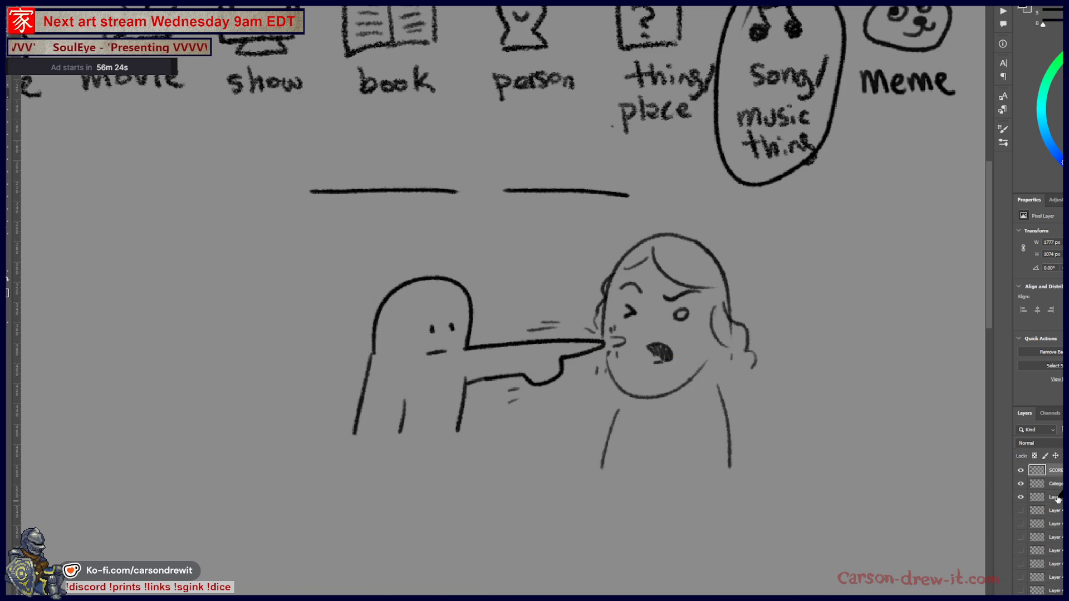
- Hide the third layer's pointing-figures sketch so only the eight category icons show
{"action": "scroll", "coordinate": [501, 279], "scroll_direction": "down", "scroll_amount": 5}
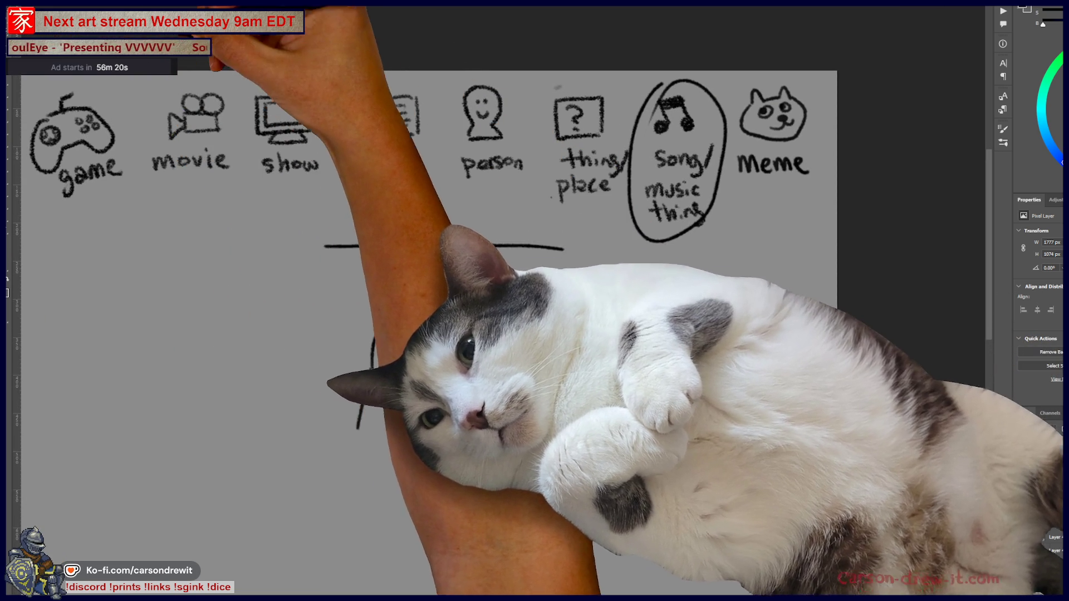
{"action": "left_click_drag", "start_coordinate": [184, 64], "coordinate": [781, 536]}
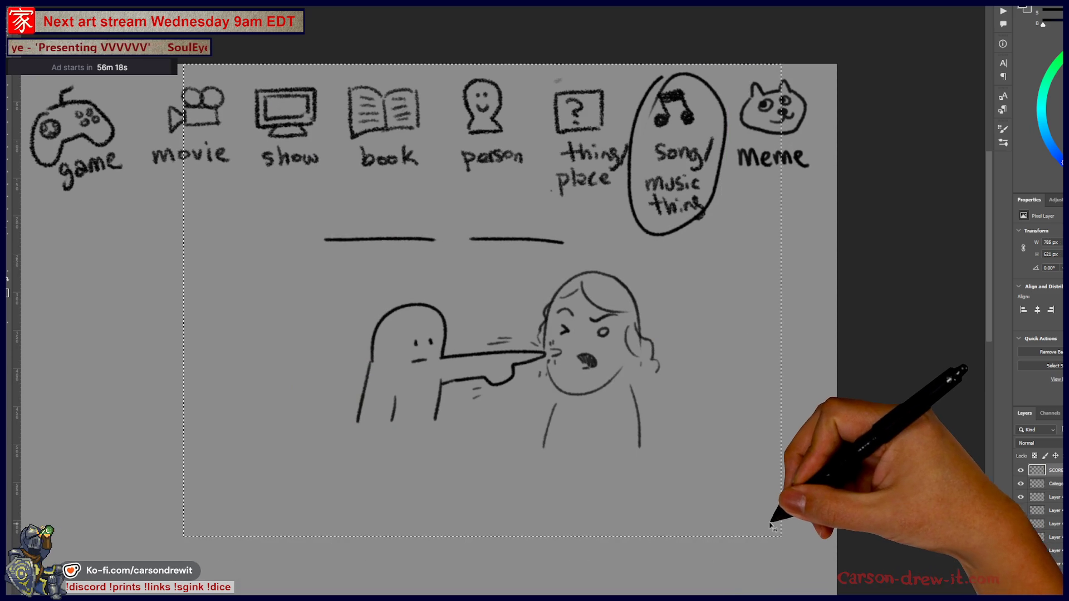
{"action": "key", "text": "ctrl+d"}
{"action": "left_click", "coordinate": [1052, 497]}
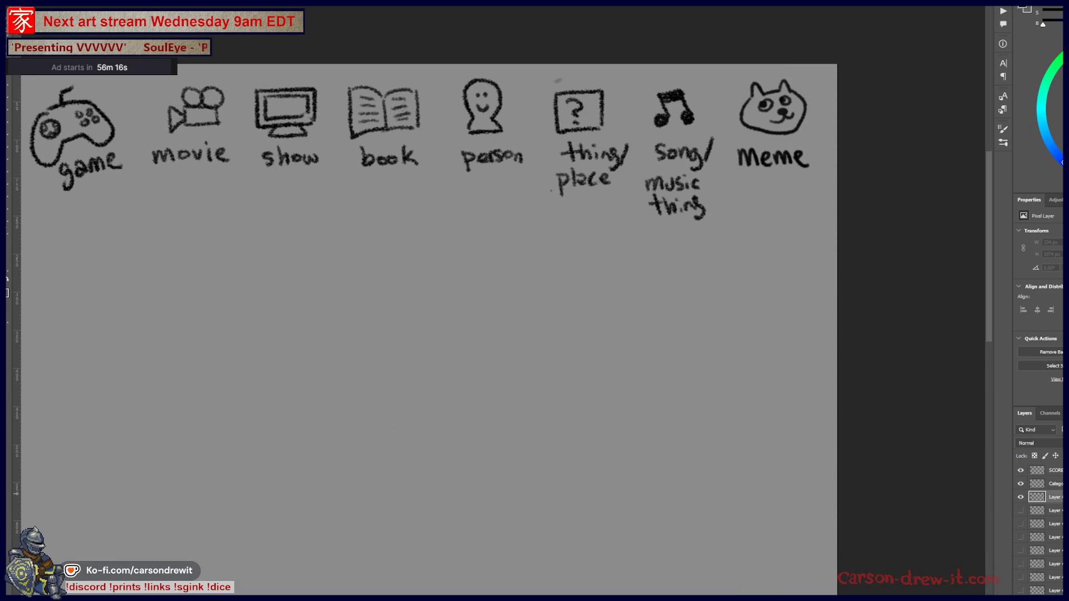
{"action": "key", "text": "ctrl+z"}
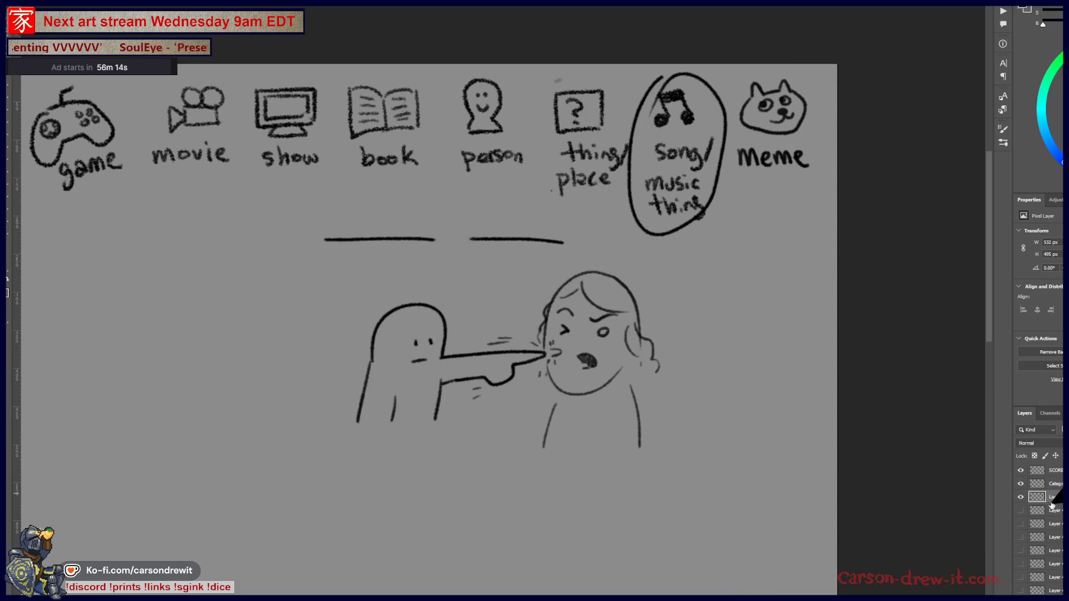
{"action": "left_click", "coordinate": [1020, 497]}
{"action": "left_click", "coordinate": [1021, 497]}
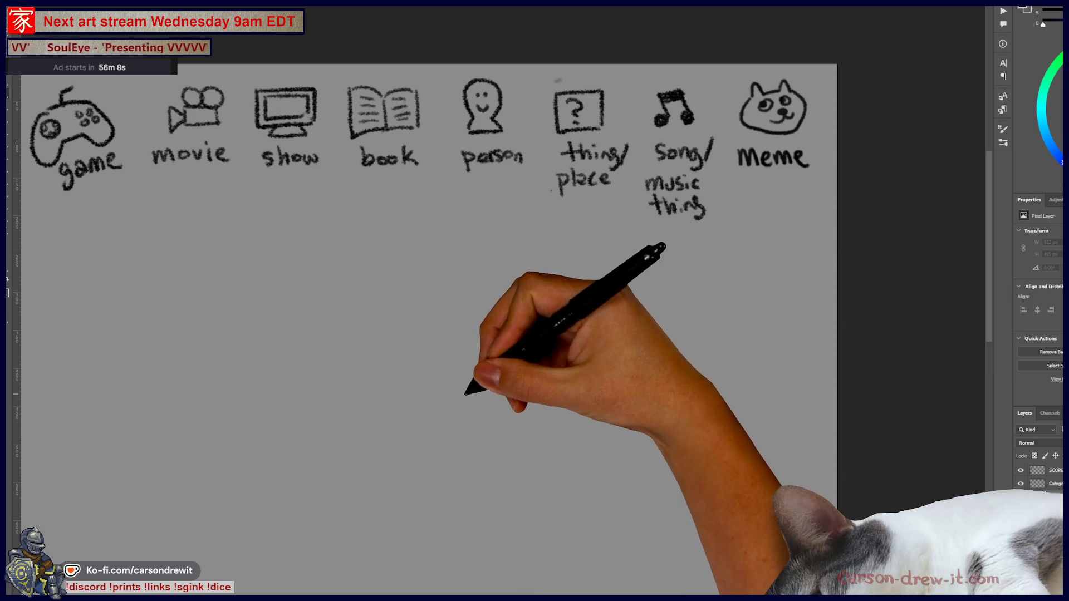
- Draw an oval around 'song/music thing' and two blank answer lines beneath the icon row
{"action": "left_click_drag", "start_coordinate": [448, 130], "coordinate": [556, 150]}
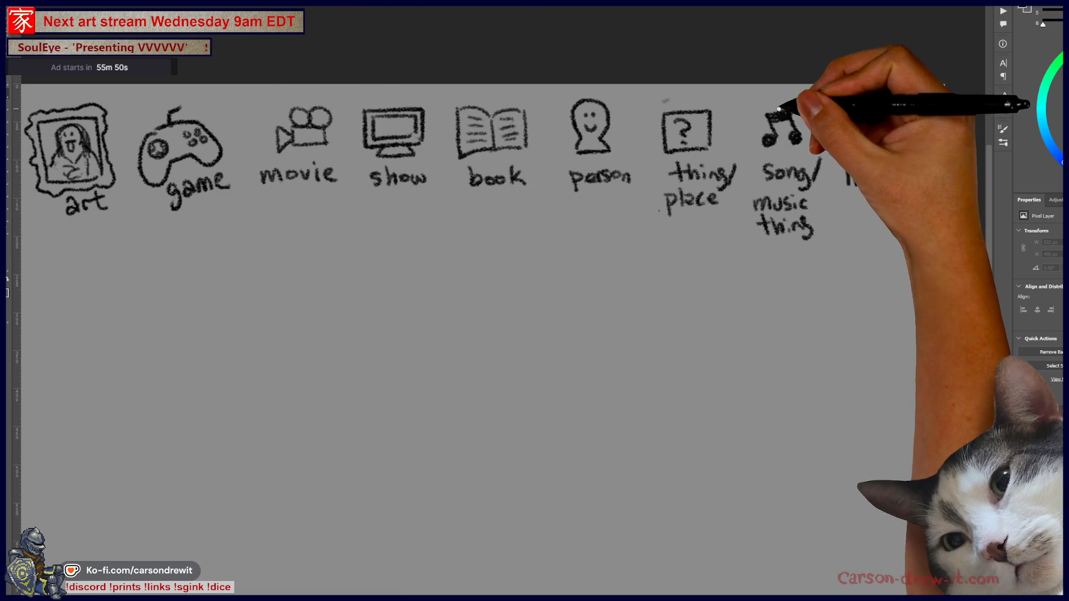
{"action": "mouse_move", "coordinate": [779, 101]}
{"action": "left_mouse_down"}
{"action": "mouse_move", "coordinate": [787, 275]}
{"action": "mouse_move", "coordinate": [779, 101]}
{"action": "left_mouse_up"}
{"action": "left_click_drag", "start_coordinate": [402, 258], "coordinate": [661, 260]}
{"action": "key", "text": "ctrl+plus"}
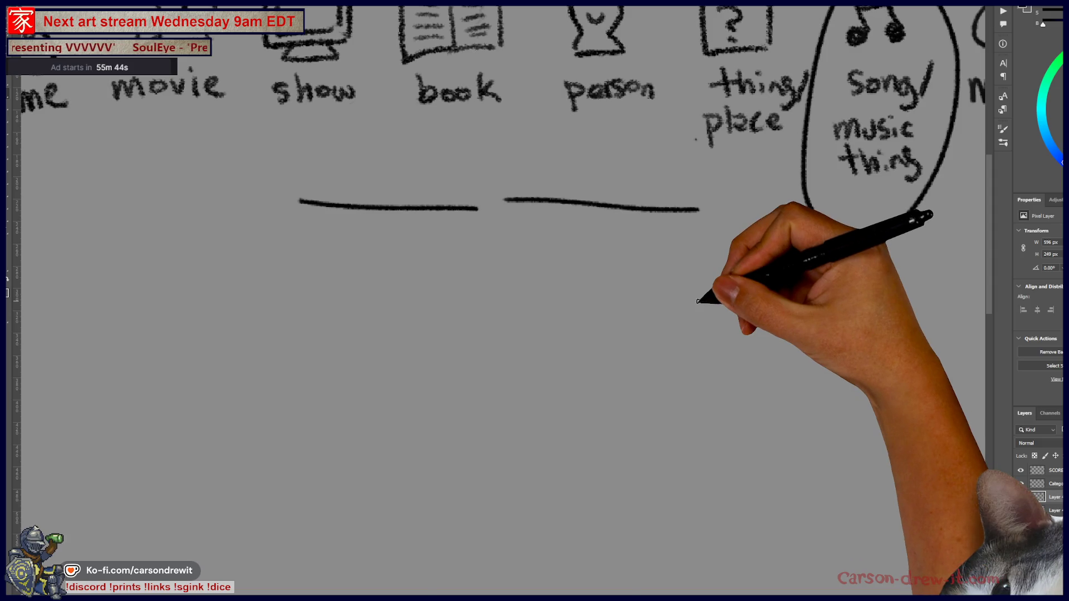
- Draw a smiling stick figure waving its hand, with motion lines, under the left line
{"action": "mouse_move", "coordinate": [334, 465]}
{"action": "left_mouse_down"}
{"action": "mouse_move", "coordinate": [389, 370]}
{"action": "mouse_move", "coordinate": [406, 454]}
{"action": "left_mouse_up"}
{"action": "left_click", "coordinate": [355, 410]}
{"action": "left_click", "coordinate": [382, 404]}
{"action": "mouse_move", "coordinate": [351, 428]}
{"action": "left_mouse_down"}
{"action": "mouse_move", "coordinate": [367, 445]}
{"action": "mouse_move", "coordinate": [385, 437]}
{"action": "left_mouse_up"}
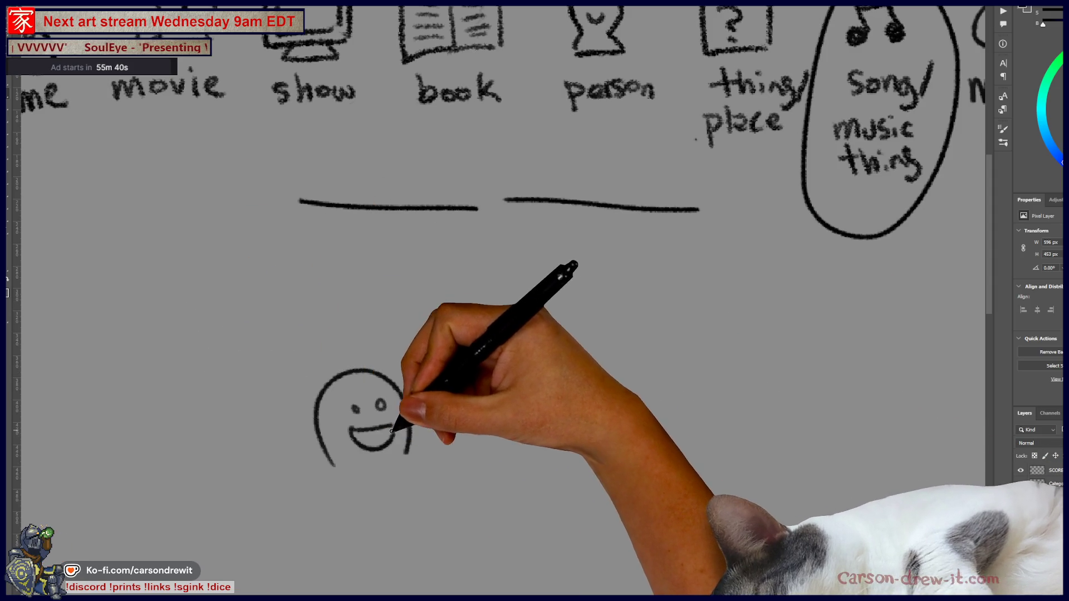
{"action": "left_click_drag", "start_coordinate": [333, 469], "coordinate": [313, 509]}
{"action": "mouse_move", "coordinate": [406, 452]}
{"action": "left_mouse_down"}
{"action": "mouse_move", "coordinate": [440, 461]}
{"action": "mouse_move", "coordinate": [482, 441]}
{"action": "mouse_move", "coordinate": [470, 401]}
{"action": "mouse_move", "coordinate": [489, 377]}
{"action": "mouse_move", "coordinate": [498, 407]}
{"action": "left_mouse_up"}
{"action": "mouse_move", "coordinate": [435, 370]}
{"action": "left_mouse_down"}
{"action": "mouse_move", "coordinate": [435, 381]}
{"action": "mouse_move", "coordinate": [504, 409]}
{"action": "mouse_move", "coordinate": [506, 459]}
{"action": "left_mouse_up"}
{"action": "left_click_drag", "start_coordinate": [442, 423], "coordinate": [428, 439]}
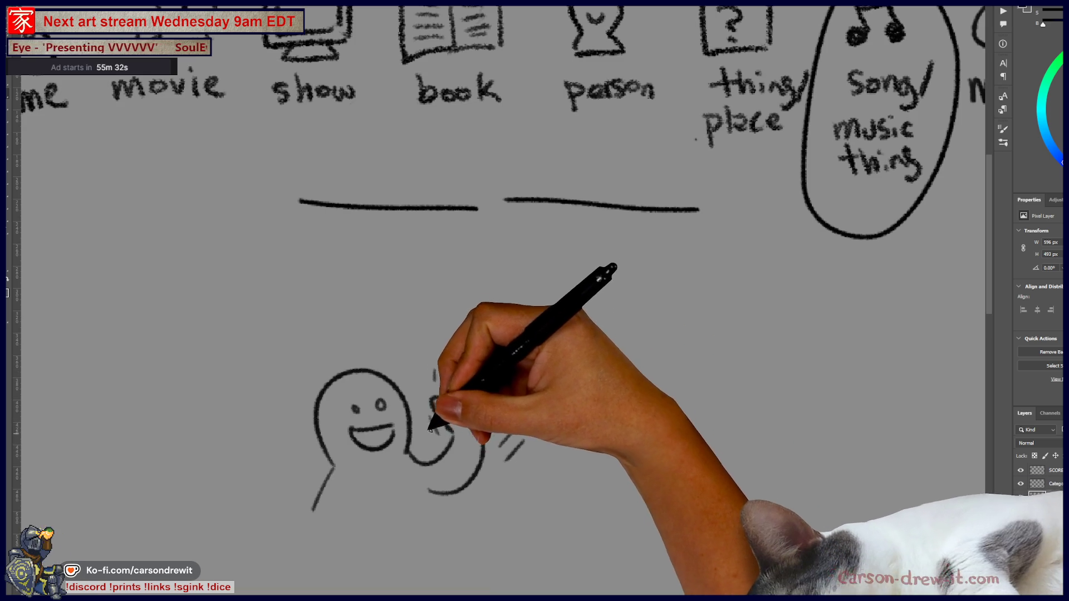
{"action": "left_click_drag", "start_coordinate": [425, 483], "coordinate": [436, 526]}
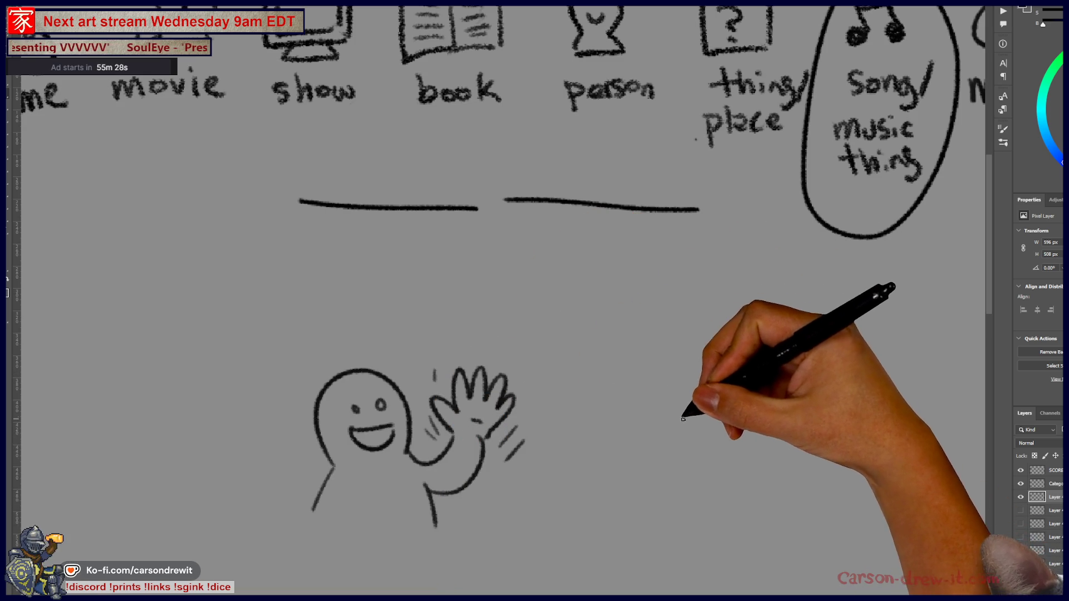
- Sketch a second smiley head with dot eyes under the right line
{"action": "left_click_drag", "start_coordinate": [680, 418], "coordinate": [744, 417]}
{"action": "left_click", "coordinate": [701, 370]}
{"action": "left_click", "coordinate": [718, 371]}
{"action": "mouse_move", "coordinate": [696, 383]}
{"action": "left_mouse_down"}
{"action": "mouse_move", "coordinate": [725, 384]}
{"action": "mouse_move", "coordinate": [686, 417]}
{"action": "left_mouse_up"}
{"action": "mouse_move", "coordinate": [727, 362]}
{"action": "left_mouse_down"}
{"action": "mouse_move", "coordinate": [758, 400]}
{"action": "mouse_move", "coordinate": [747, 440]}
{"action": "left_mouse_up"}
- Add head strokes and a left shoulder to the second figure, undoing a stray arc
{"action": "left_click_drag", "start_coordinate": [768, 384], "coordinate": [753, 406]}
{"action": "left_click", "coordinate": [733, 419]}
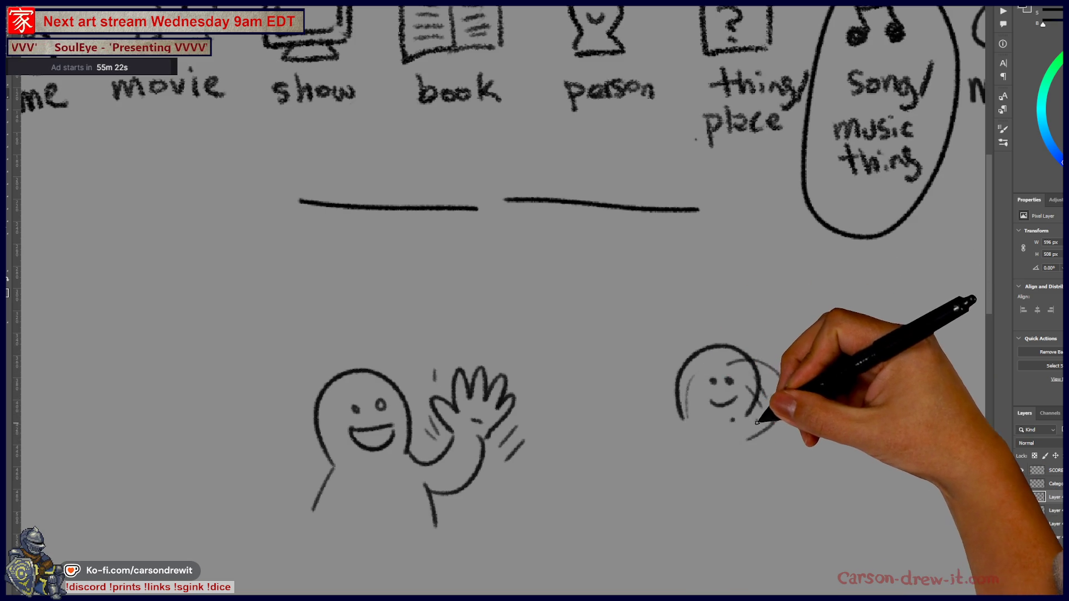
{"action": "left_click_drag", "start_coordinate": [671, 357], "coordinate": [665, 423]}
{"action": "key", "text": "ctrl"}
{"action": "key", "text": "ctrl+z"}
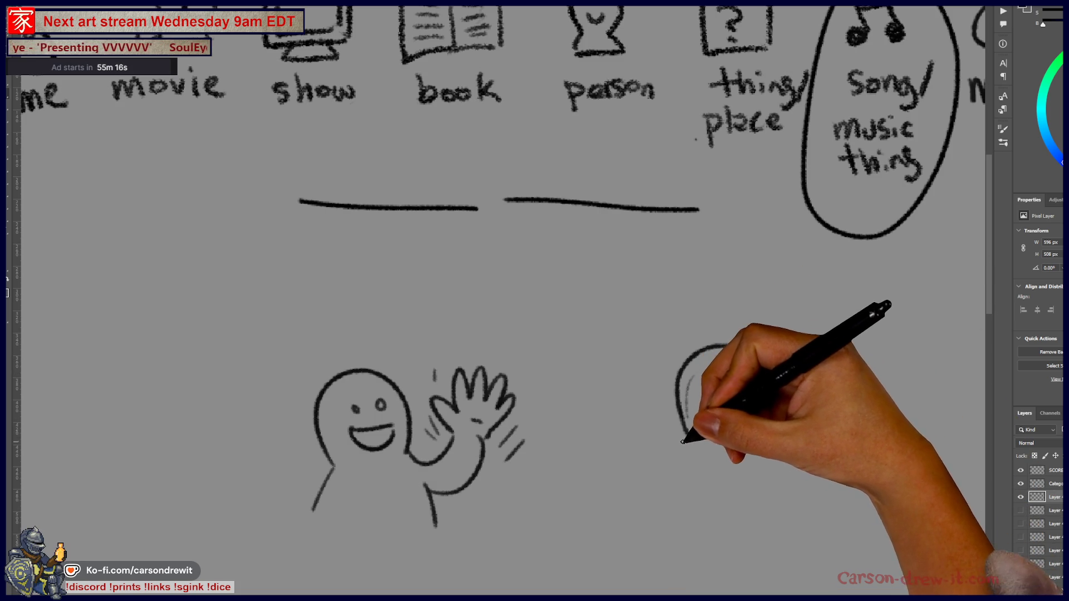
{"action": "left_click_drag", "start_coordinate": [686, 435], "coordinate": [652, 493]}
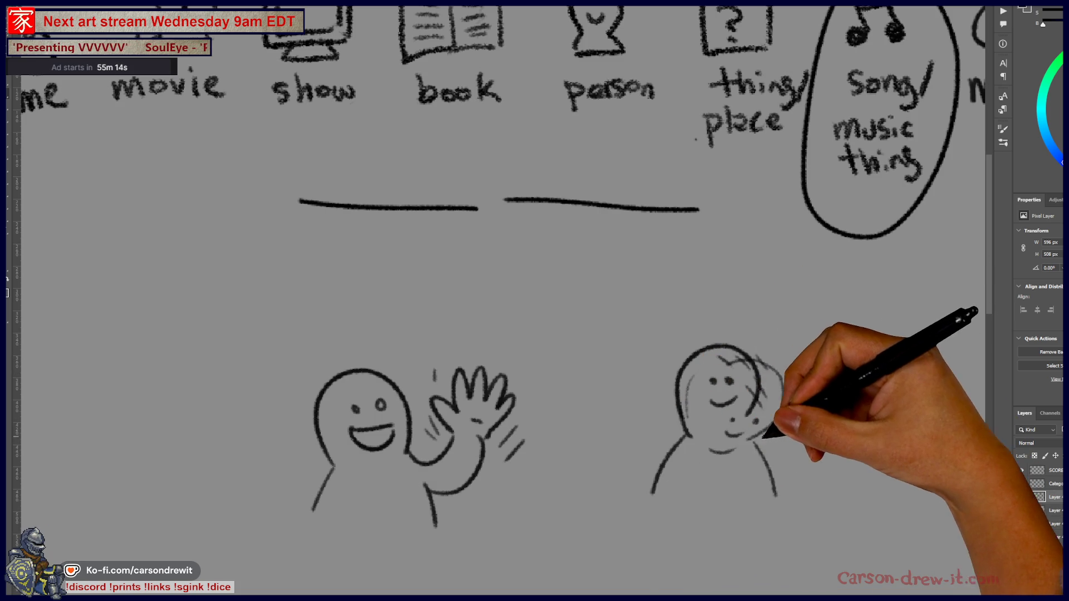
{"action": "mouse_move", "coordinate": [768, 470]}
{"action": "left_mouse_down"}
{"action": "mouse_move", "coordinate": [754, 453]}
{"action": "mouse_move", "coordinate": [685, 469]}
{"action": "mouse_move", "coordinate": [701, 509]}
{"action": "left_mouse_up"}
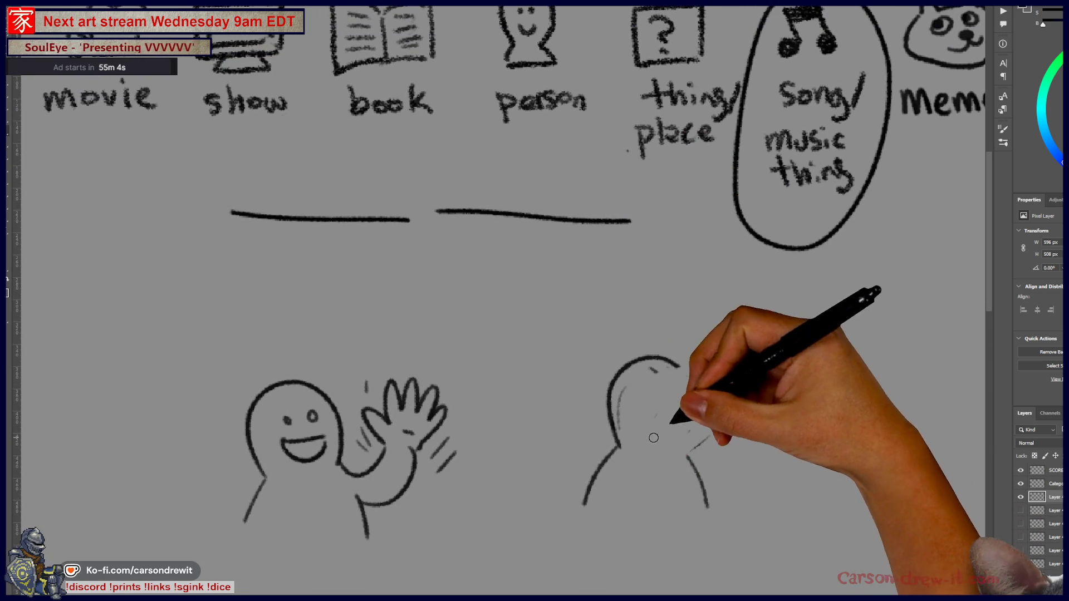
- Redraw the right figure's head with a motion line, then begin a bubble around the left line
{"action": "key", "text": "ctrl+z"}
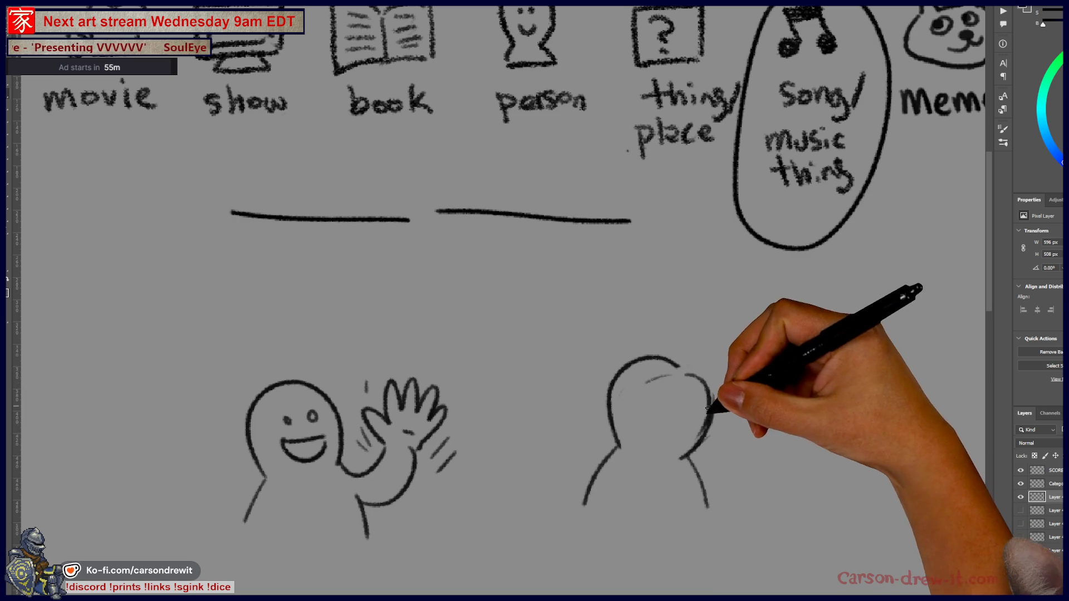
{"action": "left_click", "coordinate": [663, 426]}
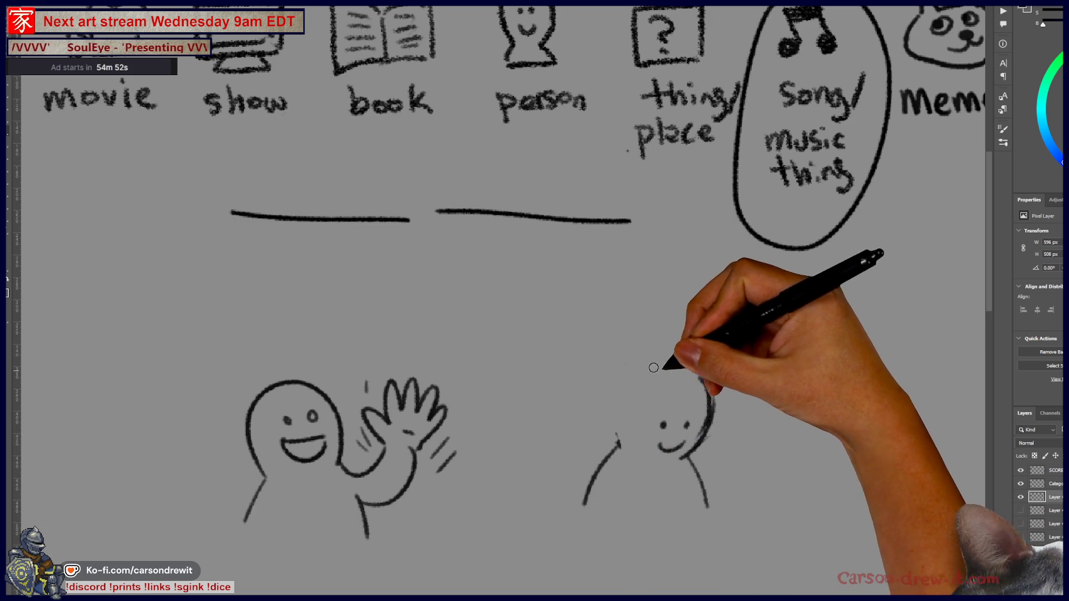
{"action": "left_click_drag", "start_coordinate": [619, 445], "coordinate": [696, 372]}
{"action": "left_click_drag", "start_coordinate": [612, 415], "coordinate": [620, 371]}
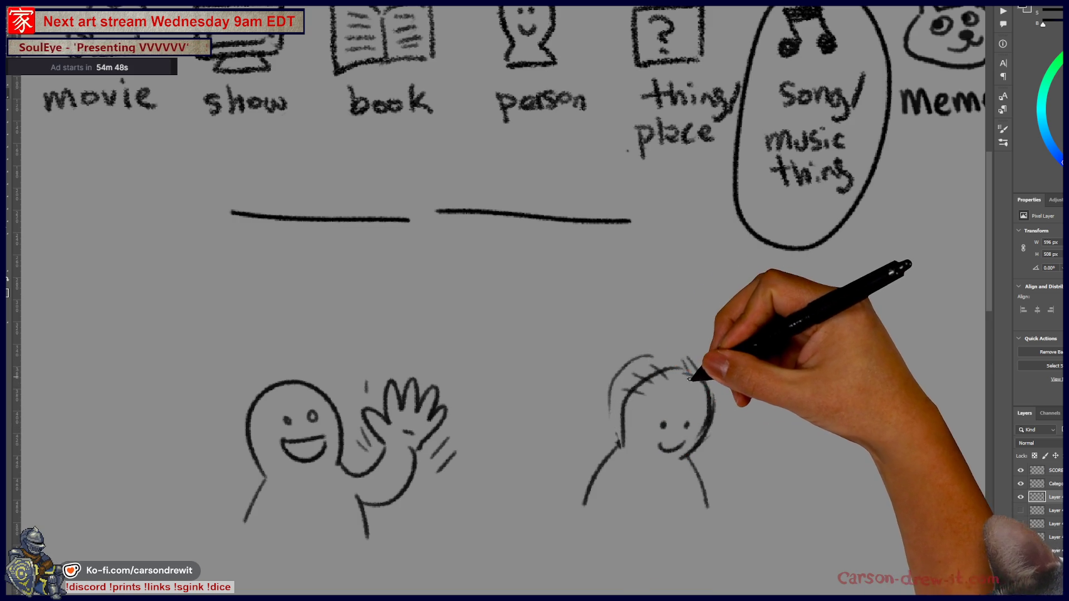
{"action": "left_click_drag", "start_coordinate": [606, 370], "coordinate": [592, 424]}
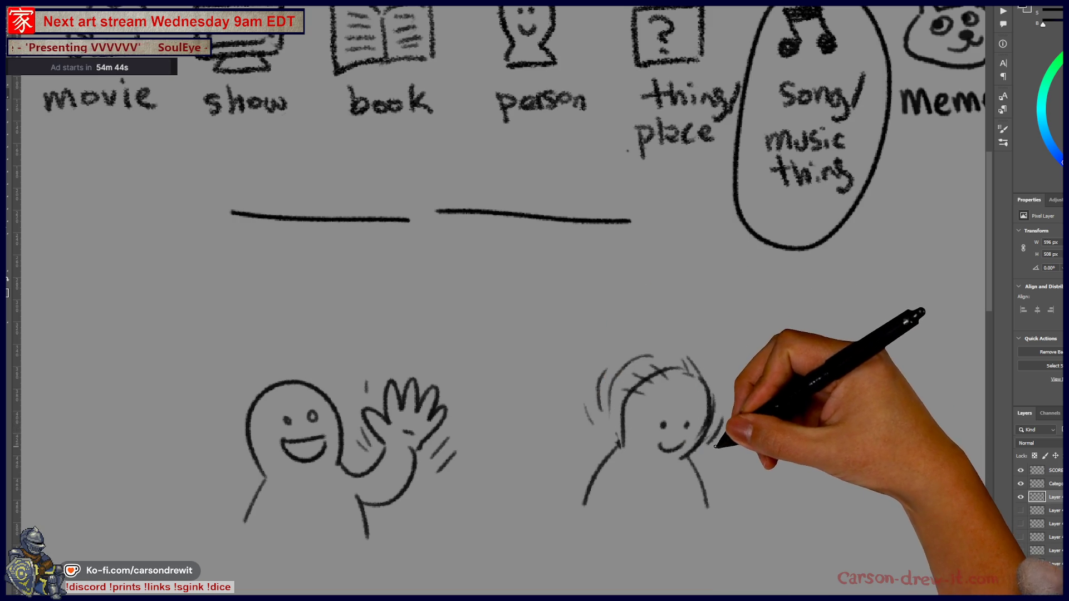
{"action": "left_click_drag", "start_coordinate": [657, 365], "coordinate": [731, 382]}
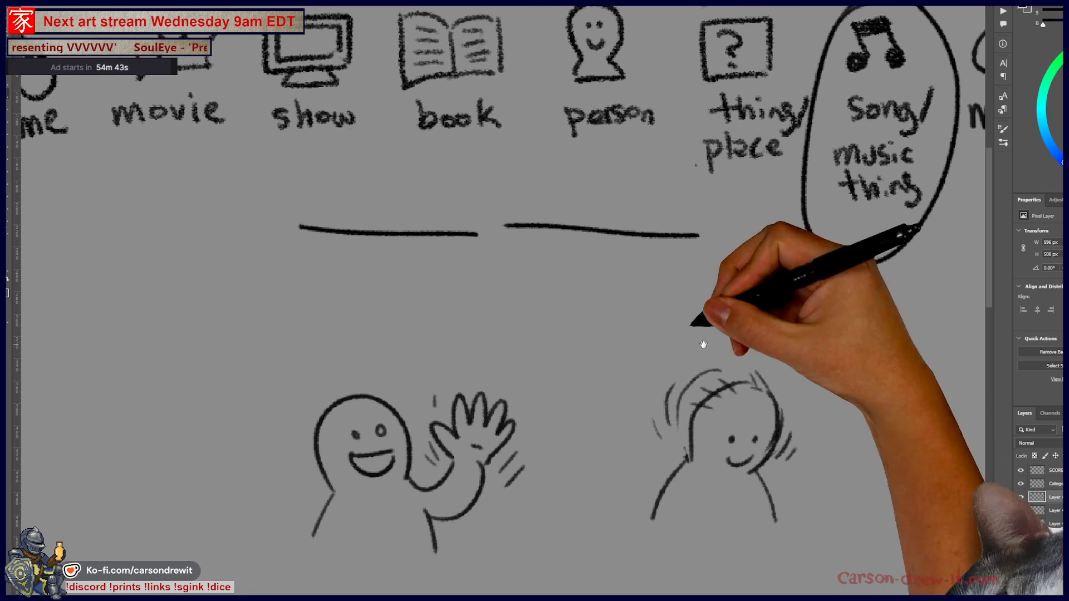
{"action": "mouse_move", "coordinate": [353, 172]}
{"action": "left_mouse_down"}
{"action": "mouse_move", "coordinate": [358, 255]}
{"action": "mouse_move", "coordinate": [406, 346]}
{"action": "mouse_move", "coordinate": [392, 349]}
{"action": "left_mouse_up"}
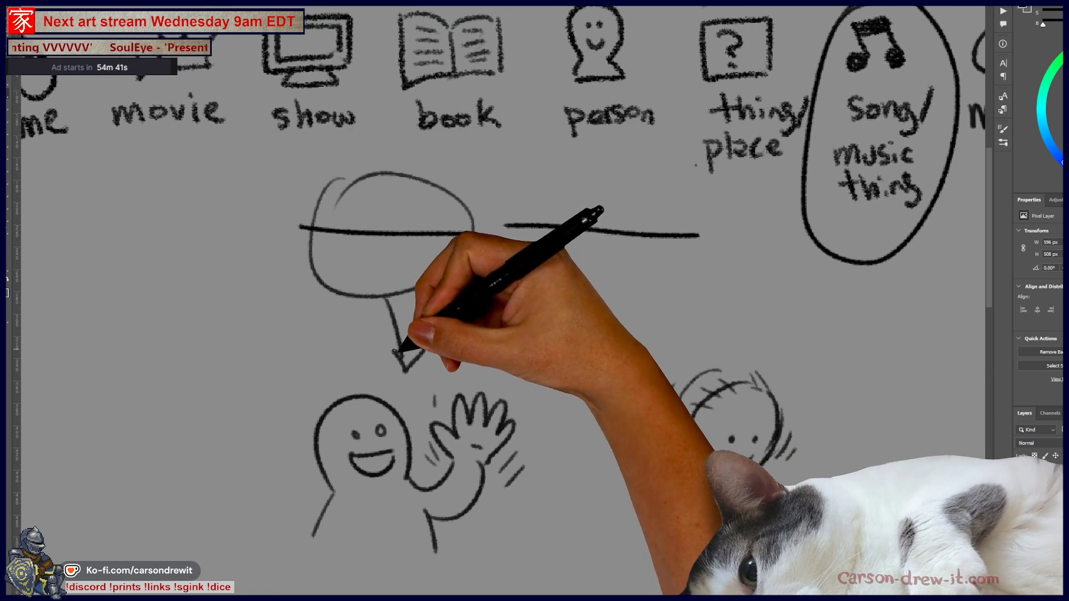
- Draw a bubble around the right line and extend both bubbles' stems toward the figures
{"action": "mouse_move", "coordinate": [573, 186]}
{"action": "left_mouse_down"}
{"action": "mouse_move", "coordinate": [571, 206]}
{"action": "mouse_move", "coordinate": [574, 179]}
{"action": "left_mouse_up"}
{"action": "left_click_drag", "start_coordinate": [635, 275], "coordinate": [686, 359]}
{"action": "mouse_move", "coordinate": [328, 387]}
{"action": "left_mouse_down"}
{"action": "mouse_move", "coordinate": [306, 329]}
{"action": "mouse_move", "coordinate": [338, 334]}
{"action": "mouse_move", "coordinate": [305, 317]}
{"action": "left_mouse_up"}
{"action": "mouse_move", "coordinate": [706, 301]}
{"action": "left_mouse_down"}
{"action": "mouse_move", "coordinate": [733, 315]}
{"action": "mouse_move", "coordinate": [728, 288]}
{"action": "mouse_move", "coordinate": [665, 299]}
{"action": "mouse_move", "coordinate": [742, 254]}
{"action": "left_mouse_up"}
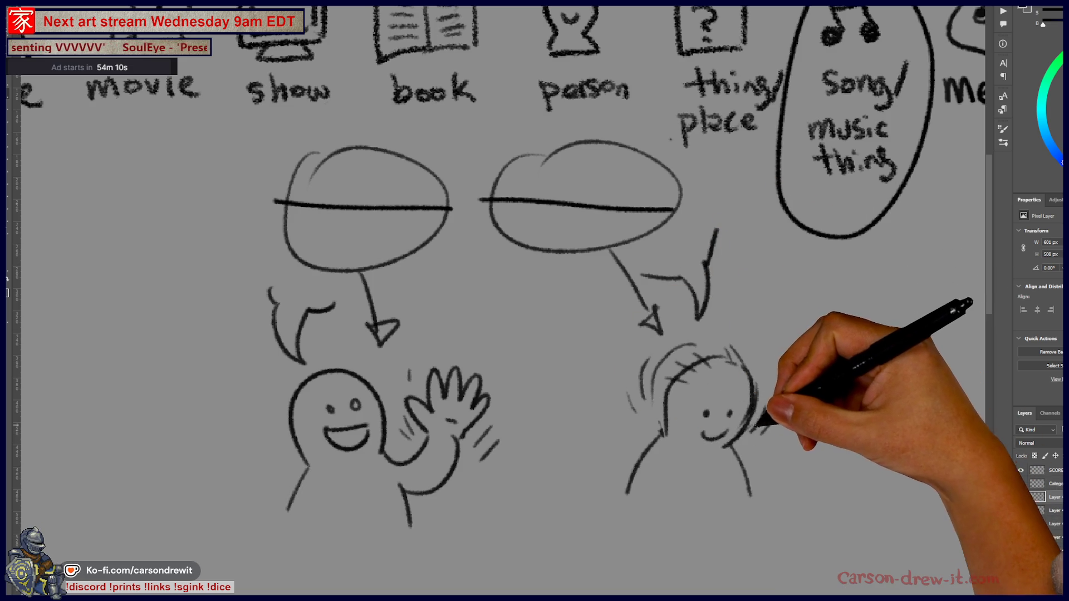
{"action": "mouse_move", "coordinate": [454, 479]}
{"action": "left_mouse_down"}
{"action": "mouse_move", "coordinate": [484, 516]}
{"action": "mouse_move", "coordinate": [473, 512]}
{"action": "left_mouse_up"}
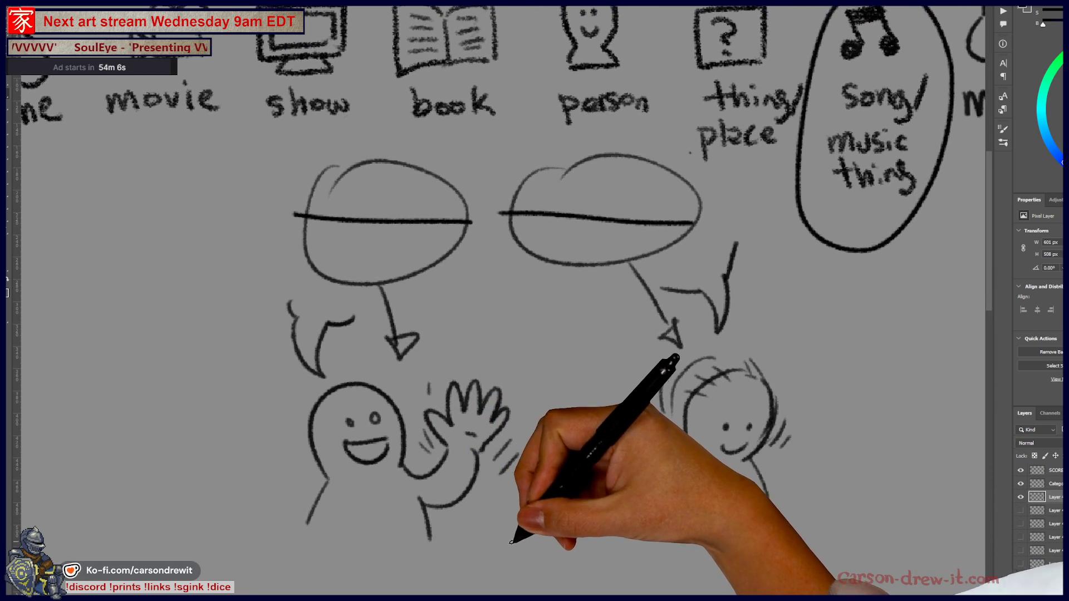
{"action": "left_click_drag", "start_coordinate": [536, 545], "coordinate": [518, 537]}
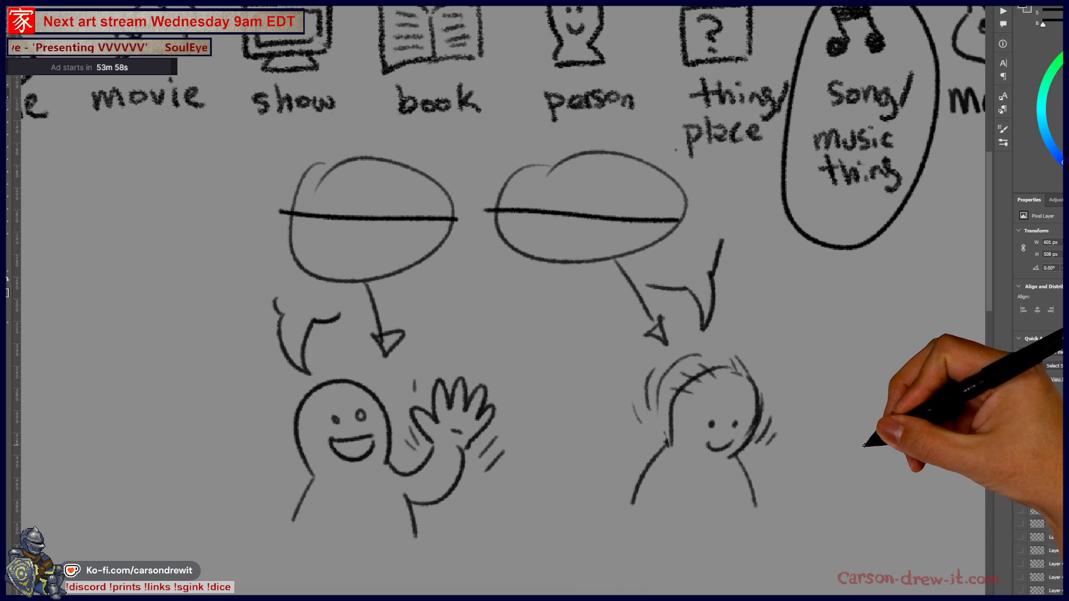
{"action": "left_click_drag", "start_coordinate": [858, 426], "coordinate": [813, 451]}
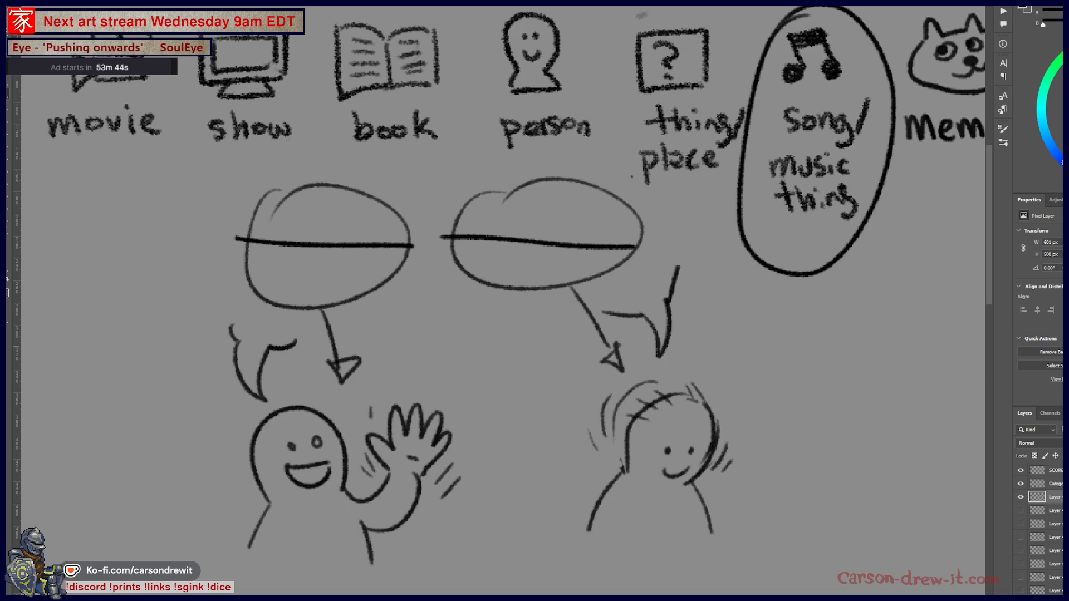
{"action": "key", "text": "ctrl"}
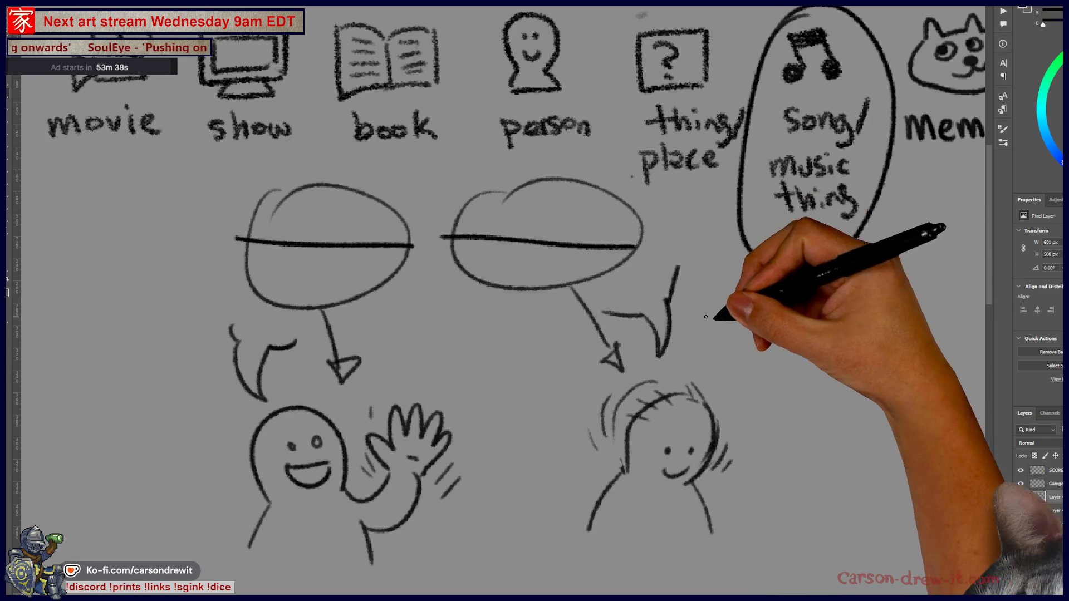
- Draw a curved arrow from the right bubble ending in a check mark
{"action": "left_click_drag", "start_coordinate": [672, 236], "coordinate": [760, 345]}
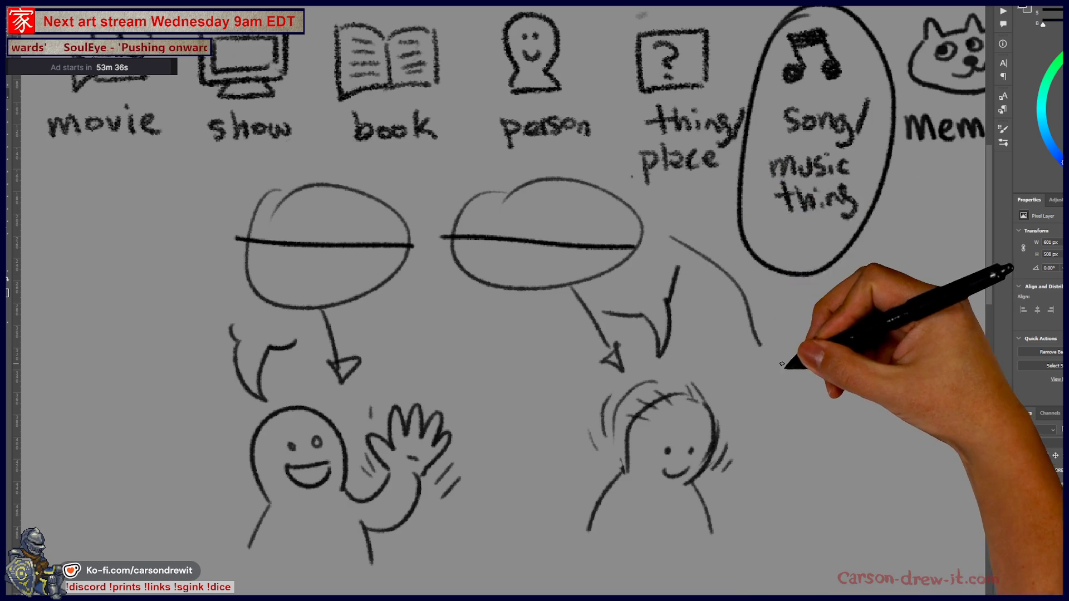
{"action": "key", "text": "ctrl+z"}
{"action": "mouse_move", "coordinate": [646, 237]}
{"action": "left_mouse_down"}
{"action": "mouse_move", "coordinate": [756, 333]}
{"action": "mouse_move", "coordinate": [683, 320]}
{"action": "left_mouse_up"}
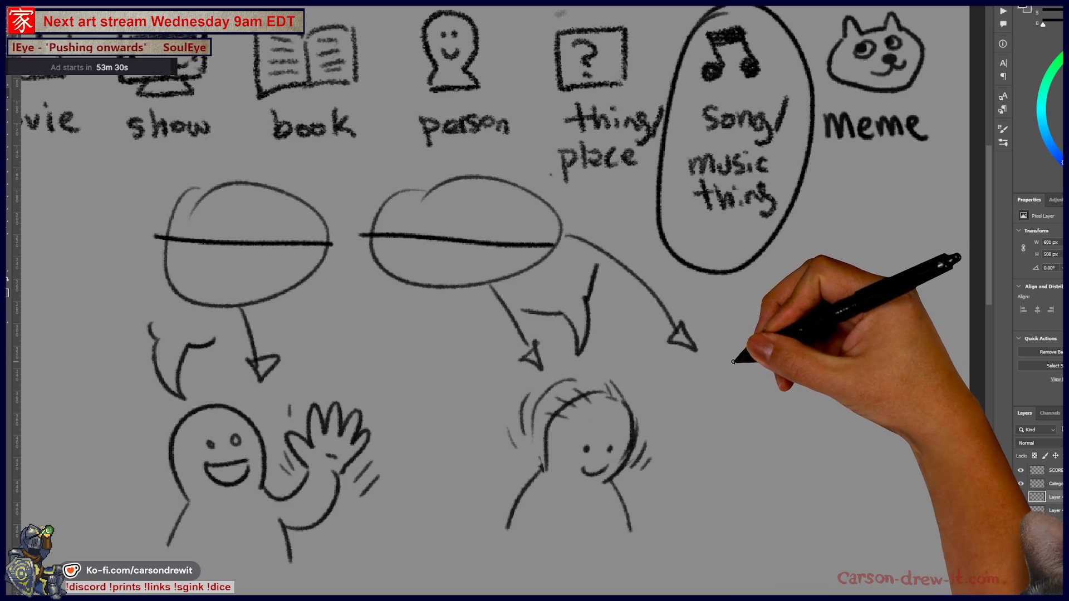
{"action": "mouse_move", "coordinate": [754, 369]}
{"action": "left_mouse_down"}
{"action": "mouse_move", "coordinate": [770, 354]}
{"action": "mouse_move", "coordinate": [749, 392]}
{"action": "left_mouse_up"}
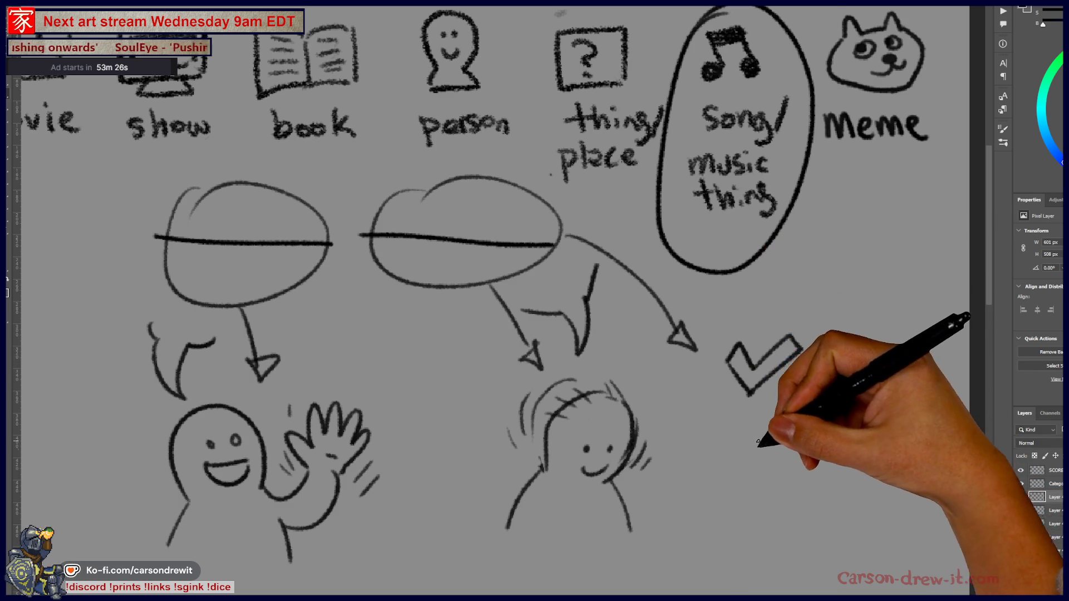
- Draw an X below the checkmark and a circle around the checkmark
{"action": "mouse_move", "coordinate": [741, 463]}
{"action": "left_mouse_down"}
{"action": "mouse_move", "coordinate": [745, 482]}
{"action": "mouse_move", "coordinate": [788, 493]}
{"action": "left_mouse_up"}
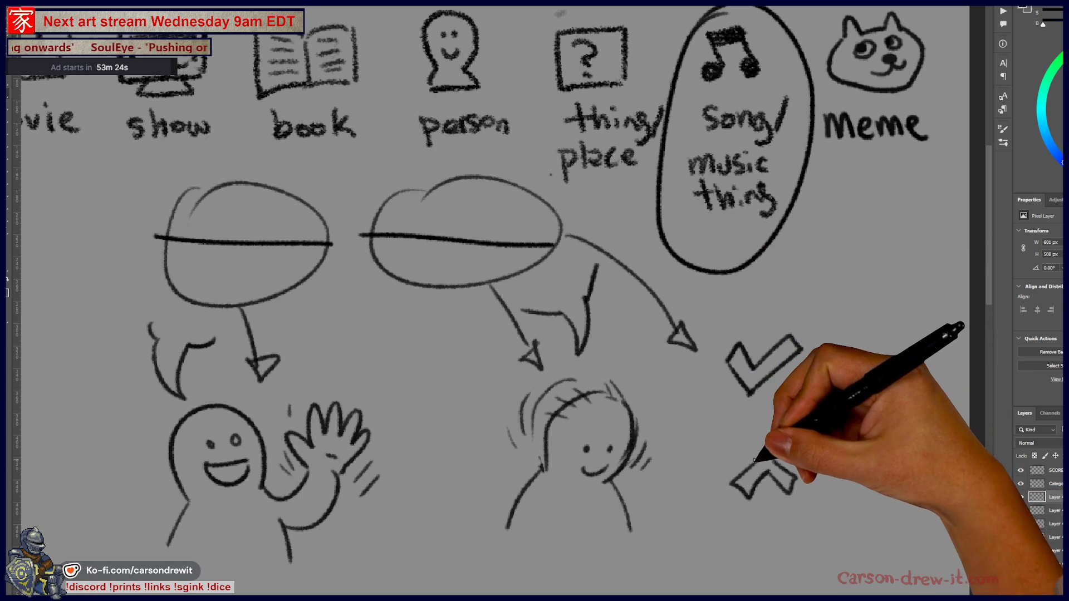
{"action": "left_click_drag", "start_coordinate": [699, 360], "coordinate": [718, 312]}
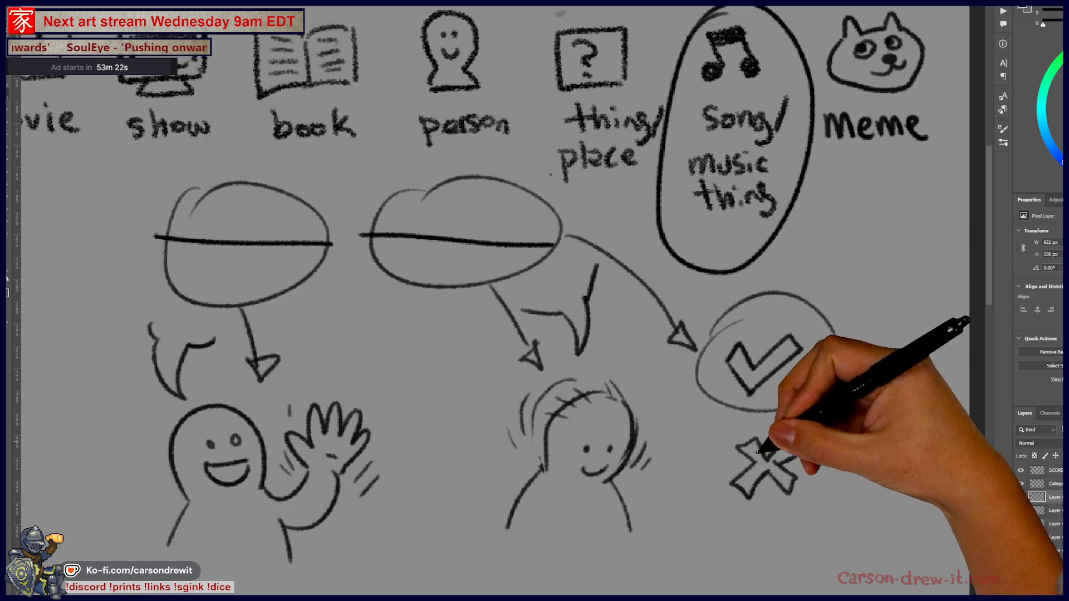
{"action": "scroll", "coordinate": [895, 490], "scroll_direction": "left", "scroll_amount": 3}
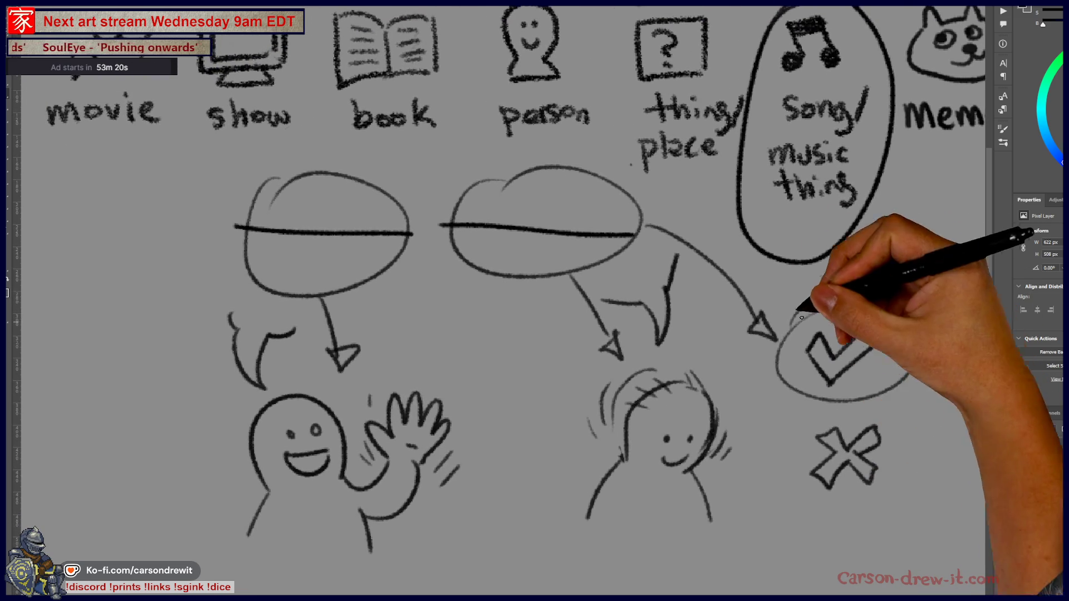
{"action": "left_click_drag", "start_coordinate": [824, 434], "coordinate": [762, 413]}
{"action": "left_click_drag", "start_coordinate": [800, 530], "coordinate": [774, 523]}
{"action": "mouse_move", "coordinate": [748, 429]}
{"action": "left_mouse_down"}
{"action": "mouse_move", "coordinate": [763, 431]}
{"action": "mouse_move", "coordinate": [746, 435]}
{"action": "mouse_move", "coordinate": [755, 460]}
{"action": "mouse_move", "coordinate": [804, 406]}
{"action": "left_mouse_up"}
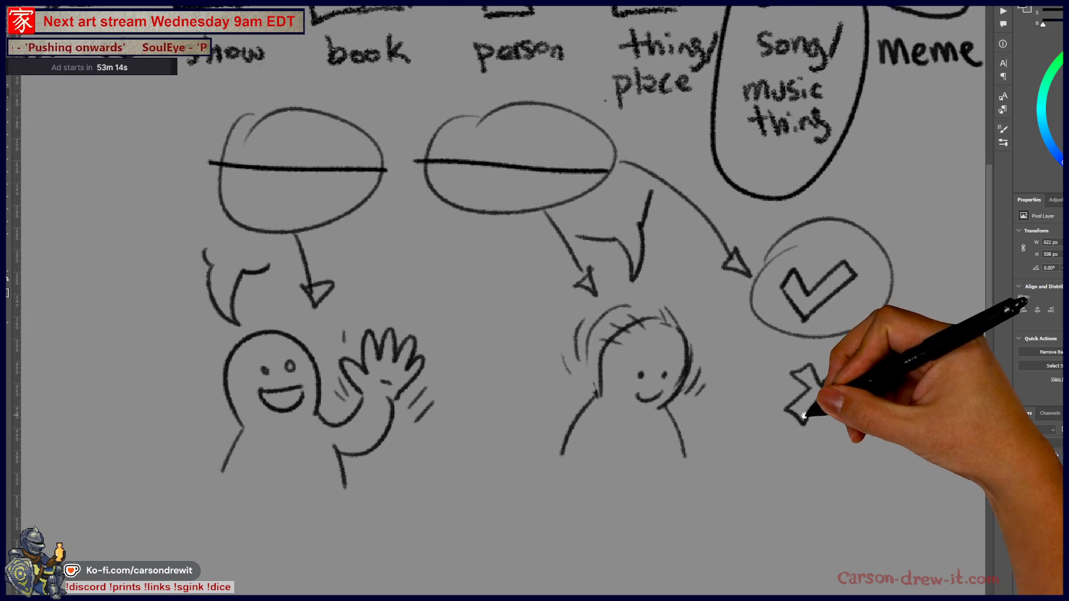
{"action": "left_click_drag", "start_coordinate": [769, 441], "coordinate": [788, 437]}
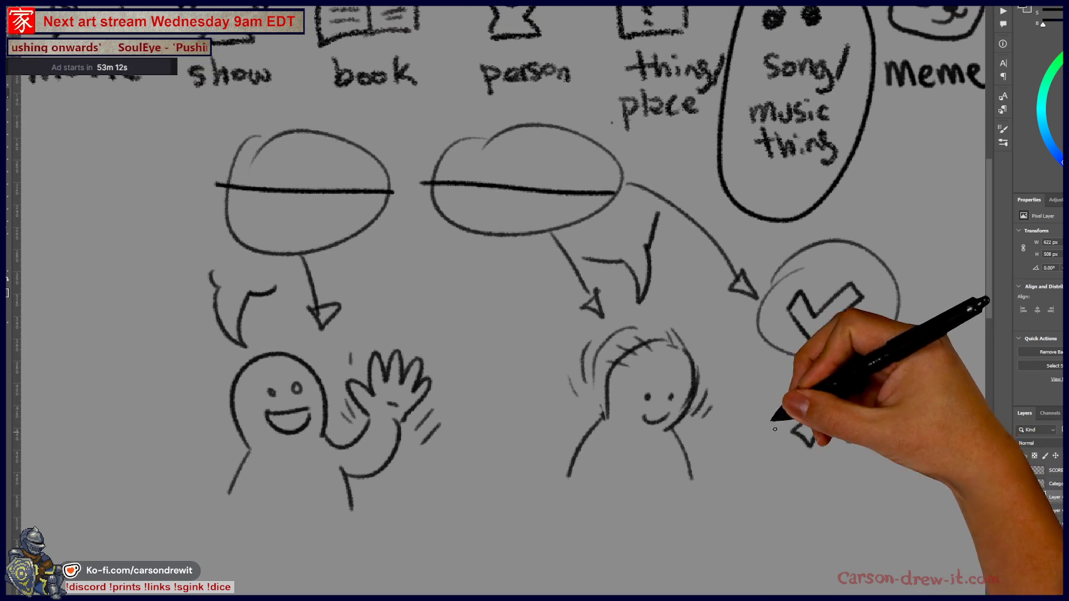
{"action": "left_click_drag", "start_coordinate": [734, 334], "coordinate": [711, 429]}
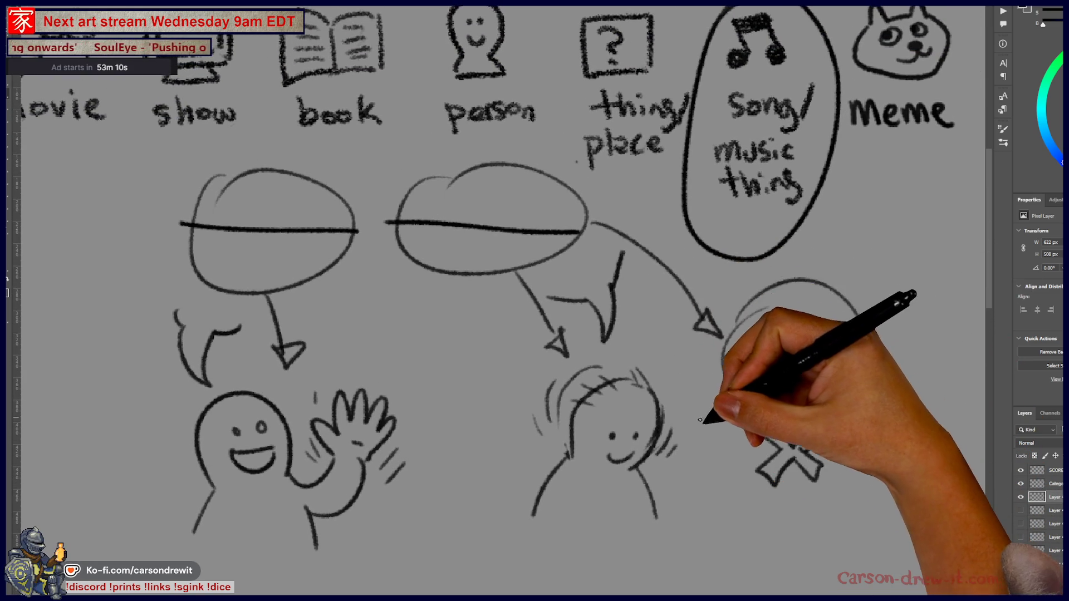
{"action": "left_click_drag", "start_coordinate": [760, 342], "coordinate": [813, 317]}
{"action": "mouse_move", "coordinate": [711, 473]}
{"action": "left_mouse_down"}
{"action": "mouse_move", "coordinate": [758, 489]}
{"action": "mouse_move", "coordinate": [682, 312]}
{"action": "left_mouse_up"}
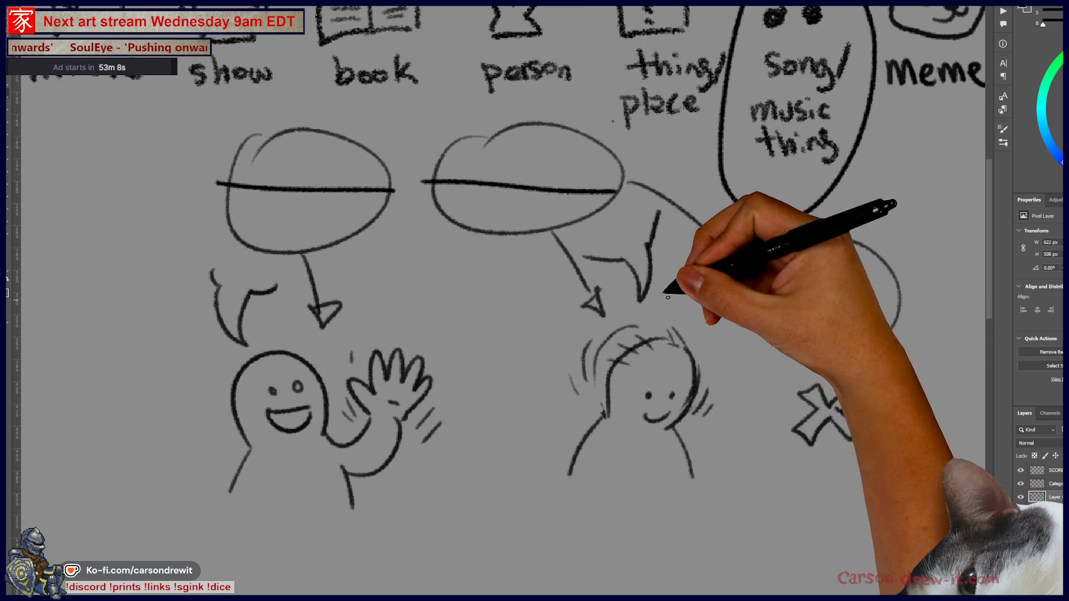
- Draw a long arrow with an arrowhead from the second speech bubble downward
{"action": "mouse_move", "coordinate": [606, 211]}
{"action": "left_mouse_down"}
{"action": "mouse_move", "coordinate": [662, 262]}
{"action": "mouse_move", "coordinate": [766, 479]}
{"action": "left_mouse_up"}
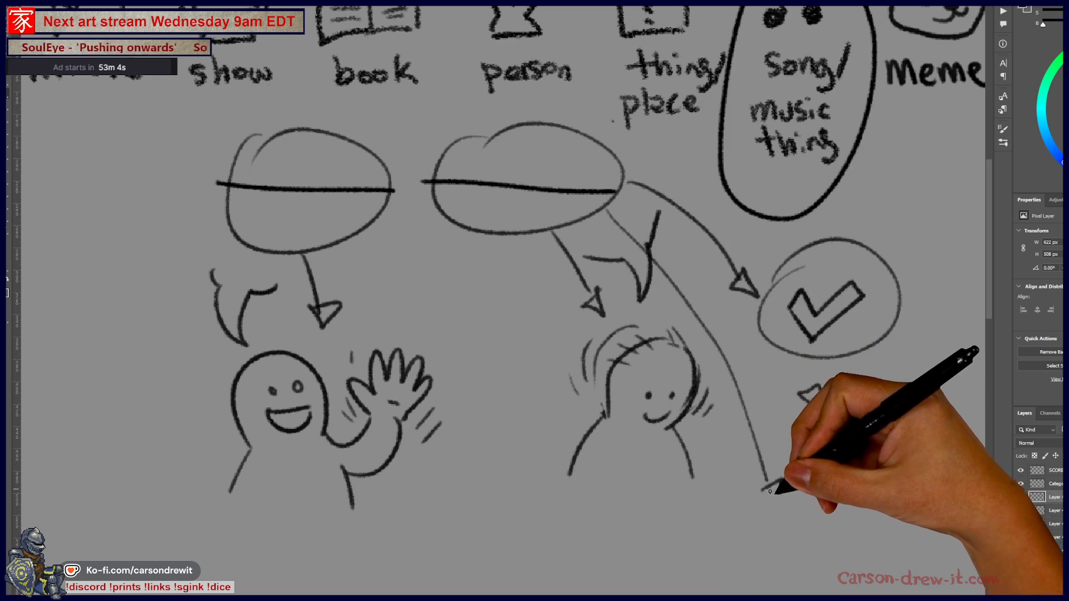
{"action": "left_click_drag", "start_coordinate": [789, 518], "coordinate": [770, 464]}
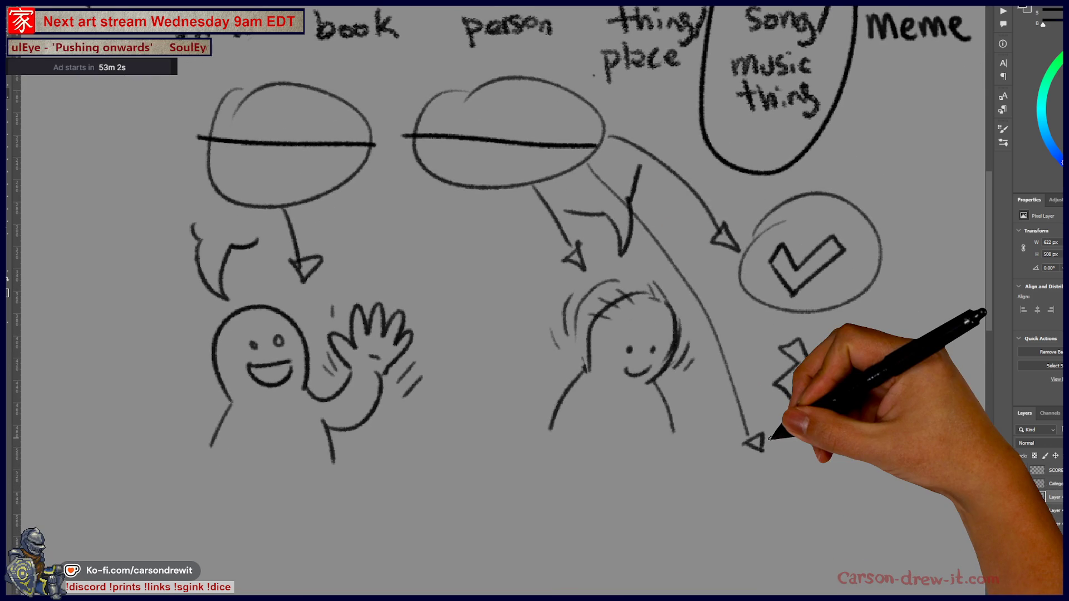
{"action": "left_click_drag", "start_coordinate": [810, 341], "coordinate": [835, 393]}
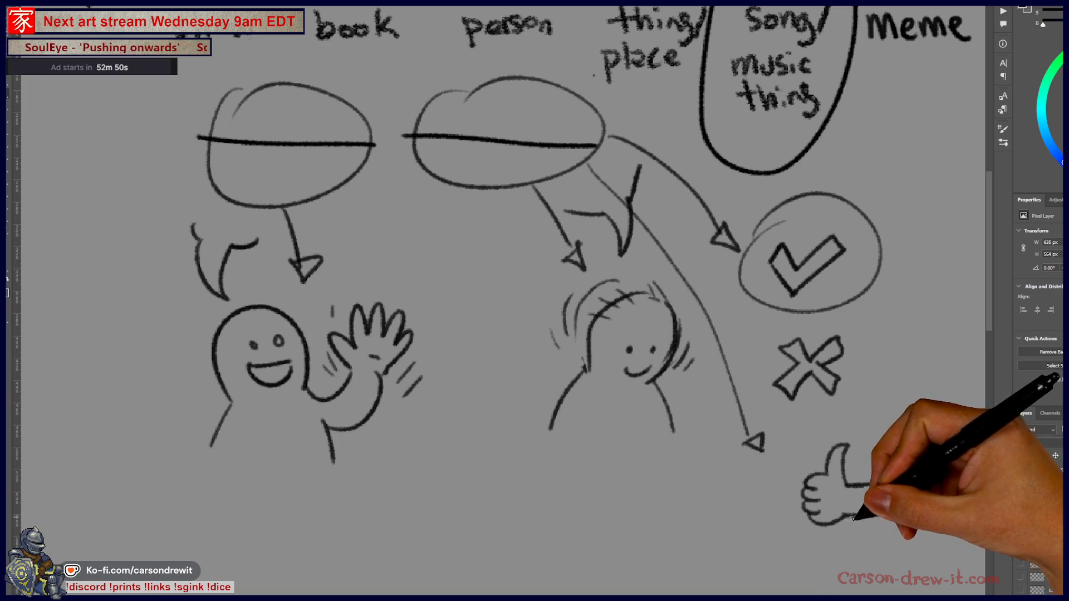
- Draw a circle around the thumbs-up at the arrow tip and finish its fingers
{"action": "left_click_drag", "start_coordinate": [850, 517], "coordinate": [852, 440]}
{"action": "mouse_move", "coordinate": [833, 373]}
{"action": "left_mouse_down"}
{"action": "mouse_move", "coordinate": [821, 359]}
{"action": "mouse_move", "coordinate": [915, 418]}
{"action": "left_mouse_up"}
{"action": "key", "text": "ctrl+z"}
{"action": "mouse_move", "coordinate": [844, 344]}
{"action": "left_mouse_down"}
{"action": "mouse_move", "coordinate": [916, 414]}
{"action": "mouse_move", "coordinate": [810, 351]}
{"action": "left_mouse_up"}
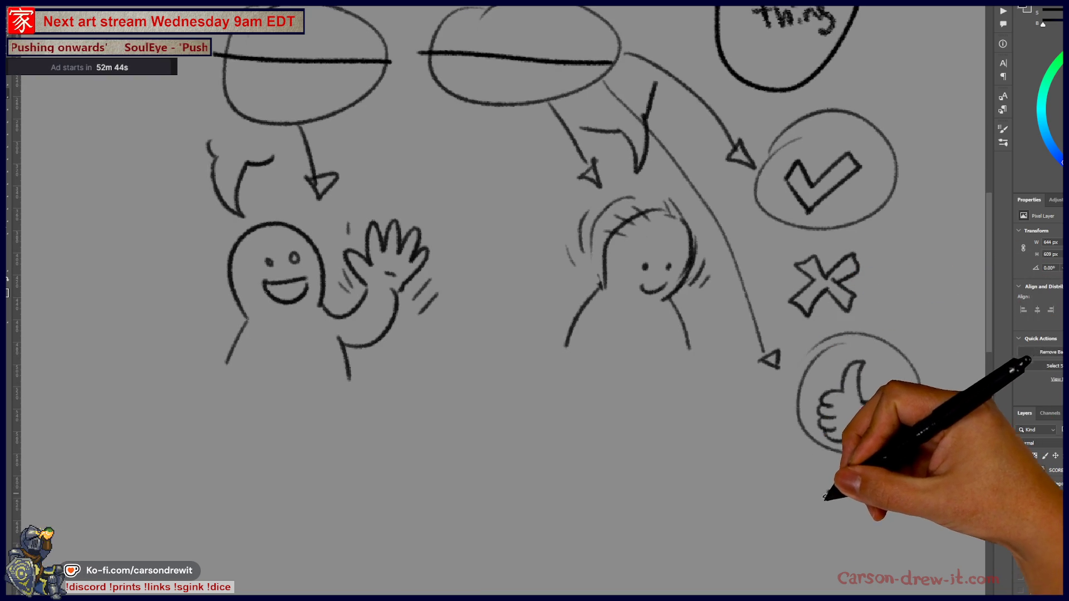
{"action": "left_click_drag", "start_coordinate": [862, 401], "coordinate": [901, 390]}
- Sketch a crossed-out thumbs-down below the thumbs-up
{"action": "left_click_drag", "start_coordinate": [857, 431], "coordinate": [911, 428]}
{"action": "mouse_move", "coordinate": [864, 484]}
{"action": "left_mouse_down"}
{"action": "mouse_move", "coordinate": [824, 518]}
{"action": "mouse_move", "coordinate": [849, 554]}
{"action": "mouse_move", "coordinate": [884, 529]}
{"action": "left_mouse_up"}
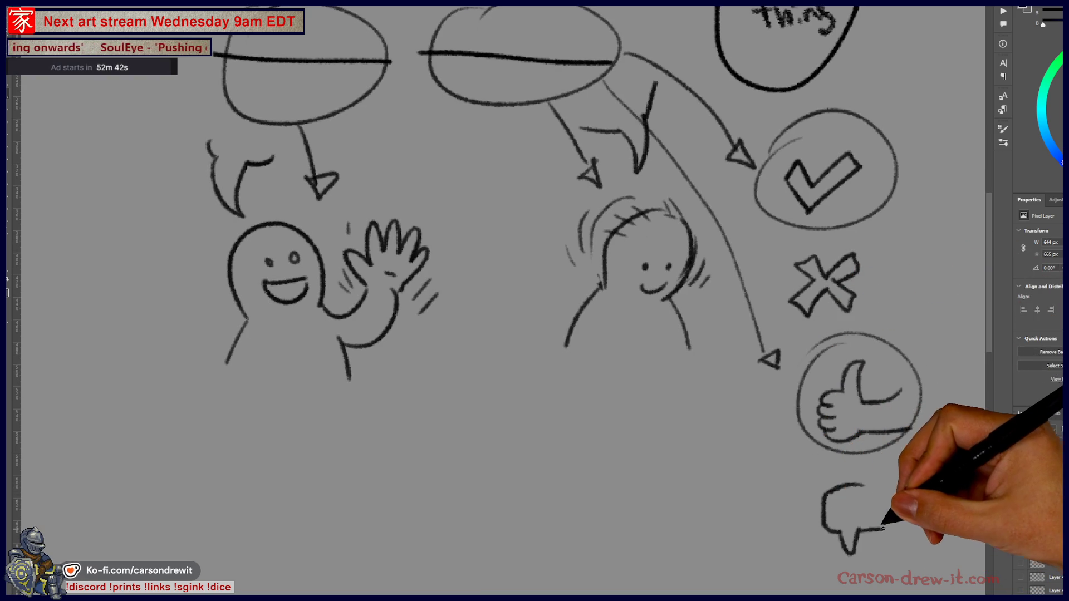
{"action": "mouse_move", "coordinate": [891, 489]}
{"action": "left_mouse_down"}
{"action": "mouse_move", "coordinate": [861, 482]}
{"action": "mouse_move", "coordinate": [840, 494]}
{"action": "mouse_move", "coordinate": [838, 515]}
{"action": "left_mouse_up"}
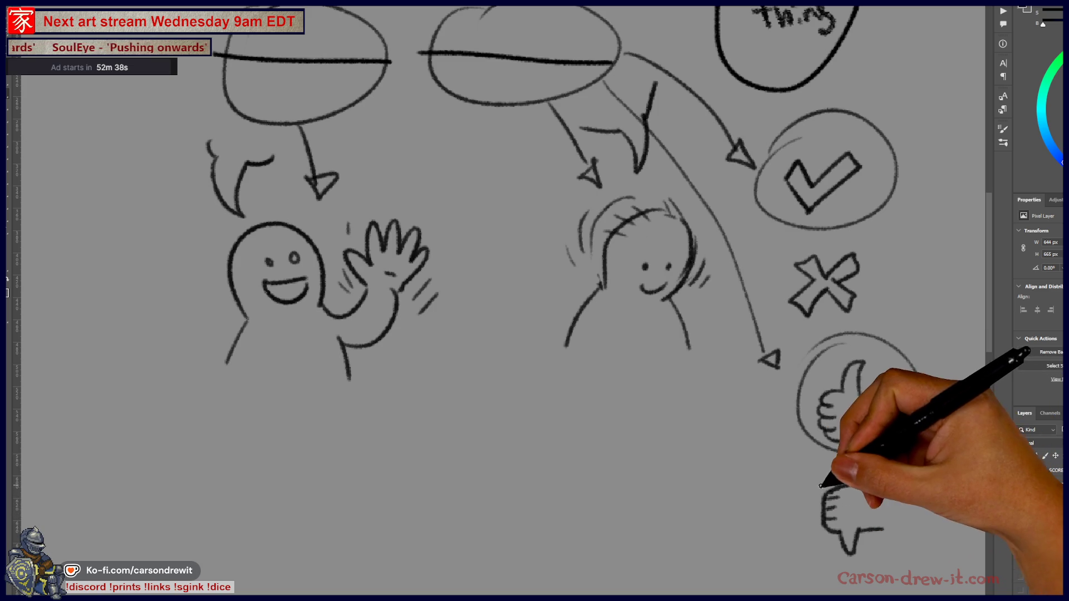
{"action": "left_click_drag", "start_coordinate": [883, 475], "coordinate": [855, 502]}
{"action": "left_click_drag", "start_coordinate": [861, 474], "coordinate": [889, 511]}
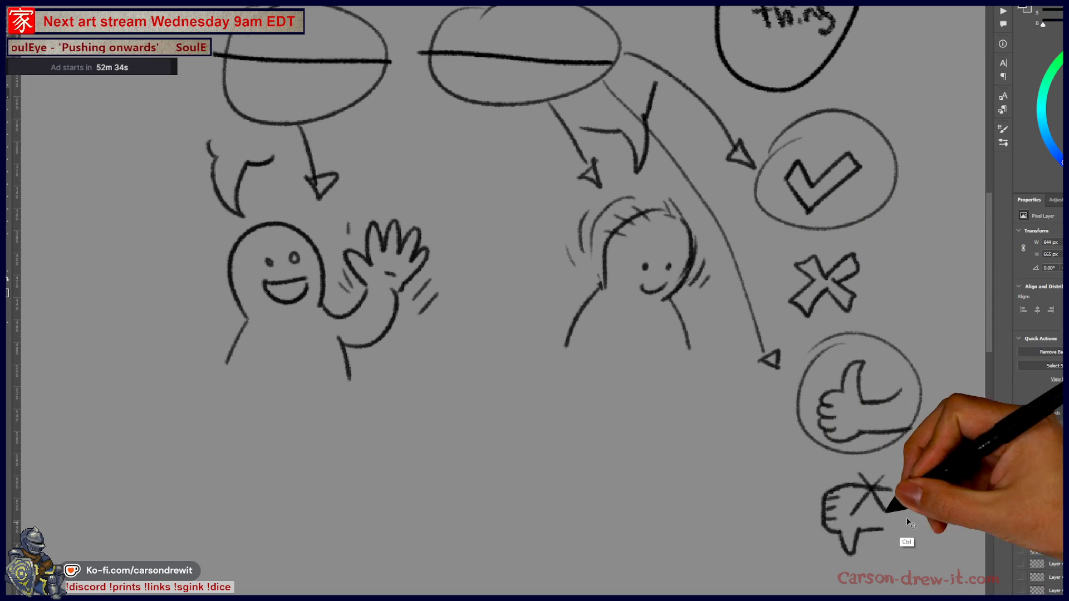
{"action": "left_click_drag", "start_coordinate": [758, 429], "coordinate": [768, 520]}
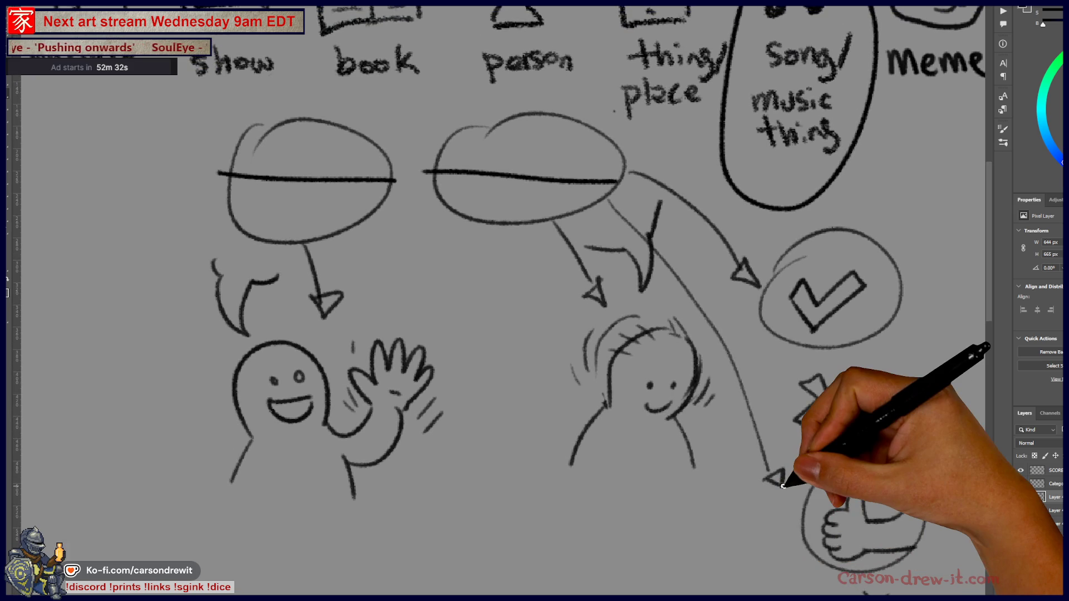
{"action": "mouse_move", "coordinate": [787, 465]}
{"action": "left_mouse_down"}
{"action": "mouse_move", "coordinate": [716, 441]}
{"action": "mouse_move", "coordinate": [624, 462]}
{"action": "mouse_move", "coordinate": [625, 453]}
{"action": "mouse_move", "coordinate": [644, 465]}
{"action": "mouse_move", "coordinate": [660, 456]}
{"action": "mouse_move", "coordinate": [663, 434]}
{"action": "left_mouse_up"}
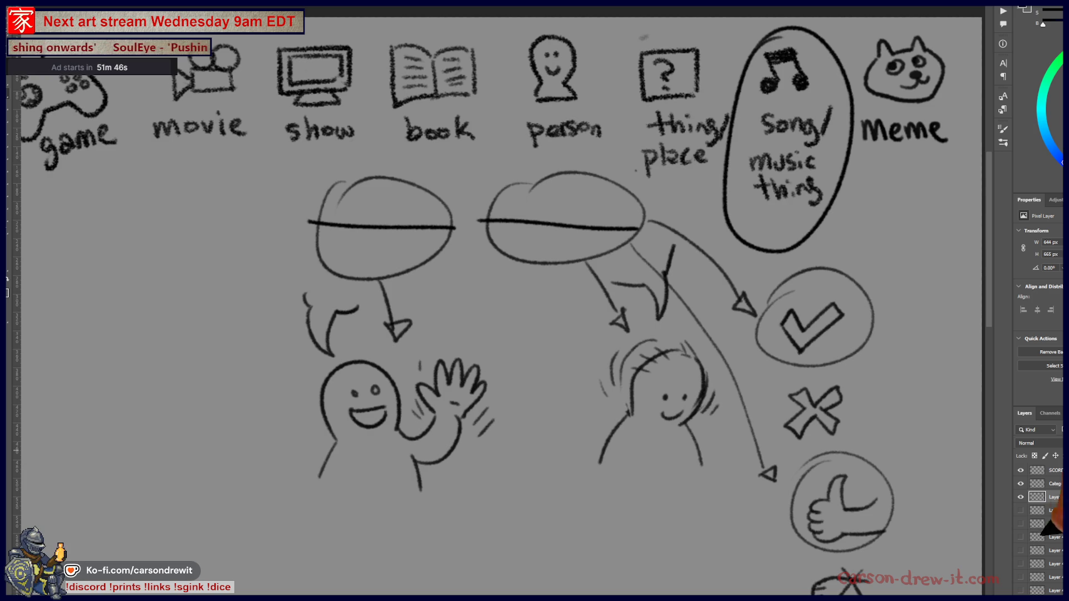
- Toggle the drawing layers' visibility, leaving the explainer drawing layer hidden
{"action": "left_click", "coordinate": [1020, 503]}
{"action": "left_click", "coordinate": [1019, 502]}
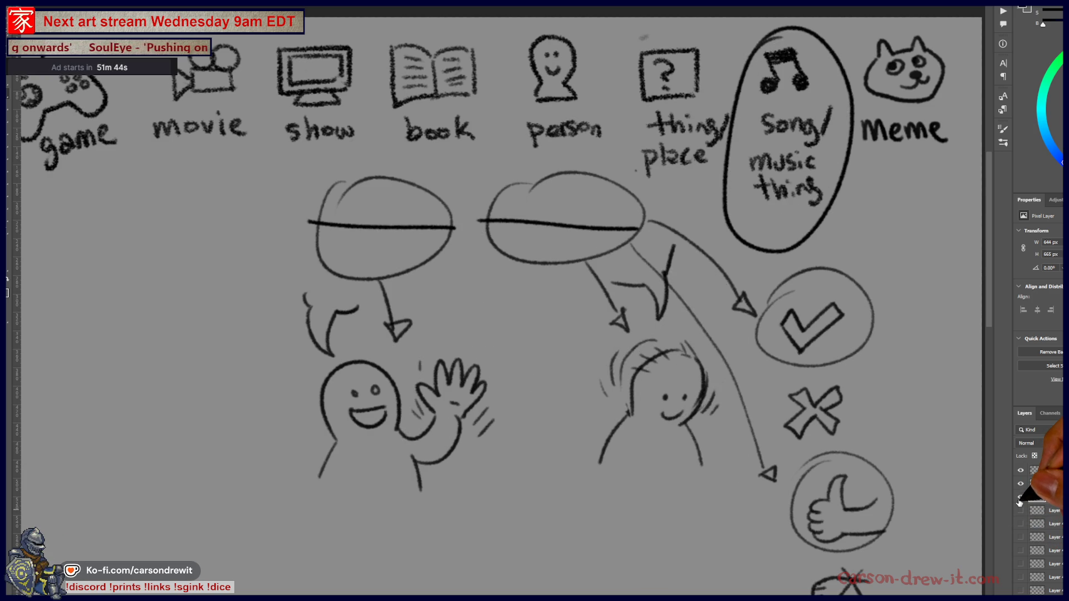
{"action": "left_click", "coordinate": [1020, 503]}
{"action": "left_click", "coordinate": [1020, 511]}
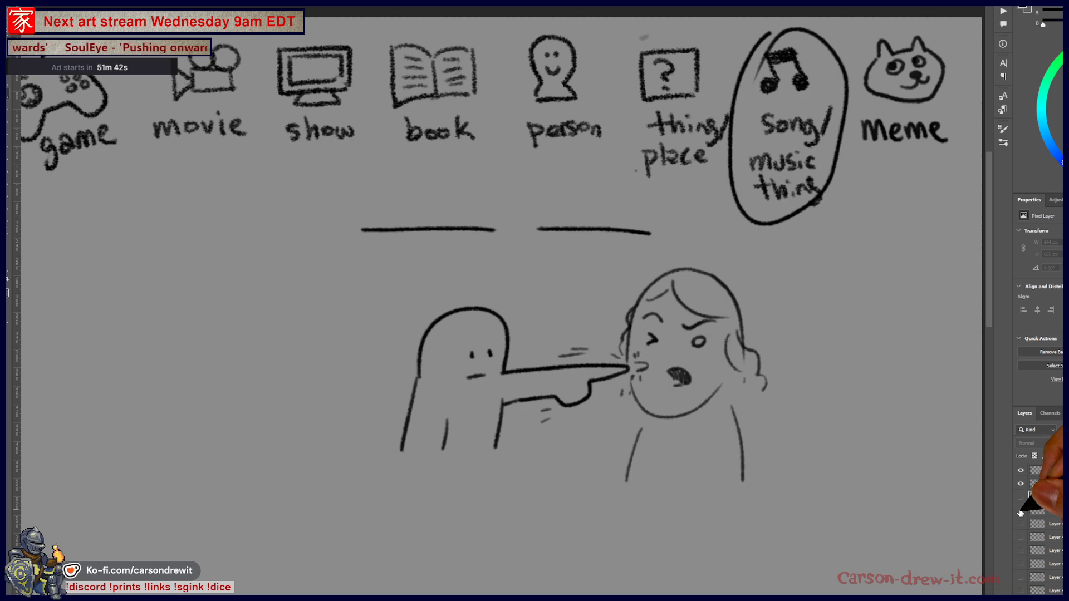
{"action": "left_click", "coordinate": [1020, 512]}
{"action": "left_click", "coordinate": [1020, 501]}
{"action": "left_click", "coordinate": [1020, 501]}
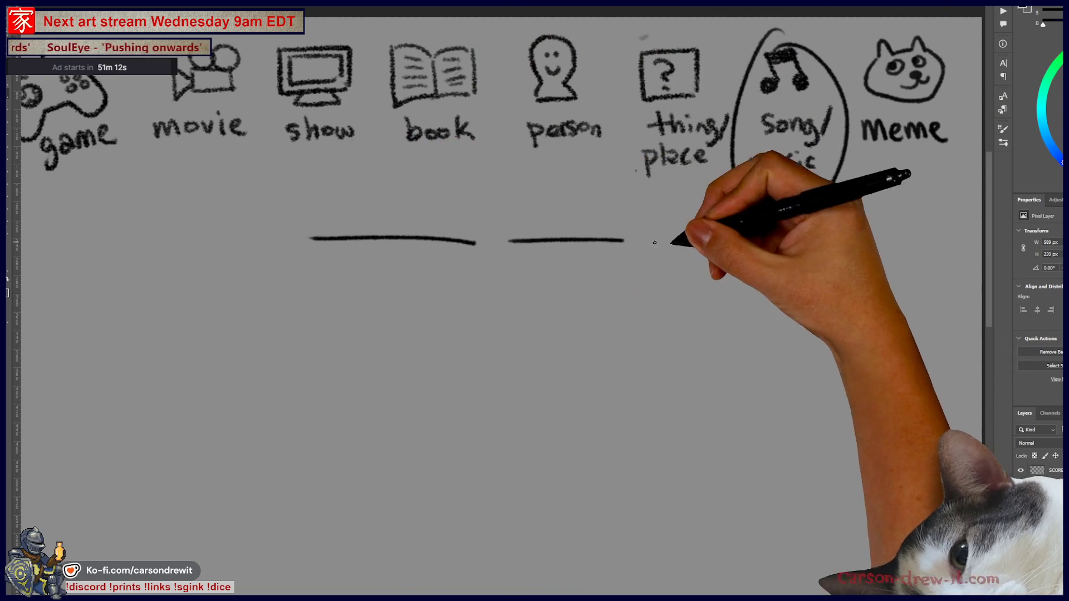
- Draw the icy cliff's edges and face texture, plus a ground line along its base
{"action": "mouse_move", "coordinate": [627, 347]}
{"action": "left_mouse_down"}
{"action": "mouse_move", "coordinate": [717, 256]}
{"action": "mouse_move", "coordinate": [675, 256]}
{"action": "left_mouse_up"}
{"action": "mouse_move", "coordinate": [467, 340]}
{"action": "left_mouse_down"}
{"action": "mouse_move", "coordinate": [446, 251]}
{"action": "mouse_move", "coordinate": [574, 239]}
{"action": "mouse_move", "coordinate": [745, 287]}
{"action": "left_mouse_up"}
{"action": "left_click_drag", "start_coordinate": [470, 237], "coordinate": [779, 326]}
{"action": "left_click_drag", "start_coordinate": [745, 287], "coordinate": [855, 312]}
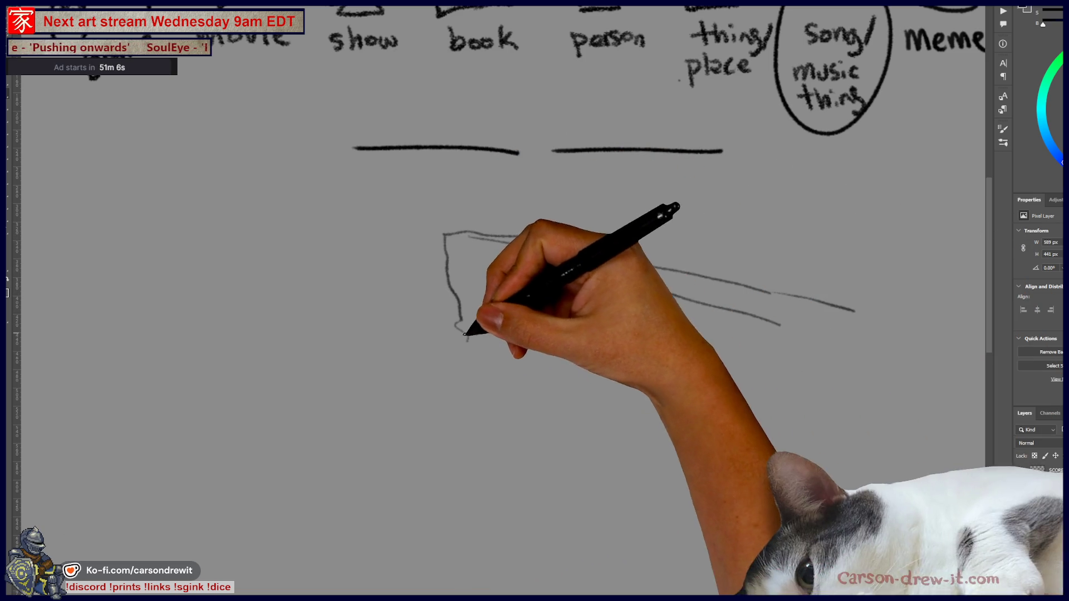
{"action": "left_click_drag", "start_coordinate": [499, 279], "coordinate": [508, 337]}
{"action": "left_click_drag", "start_coordinate": [525, 316], "coordinate": [527, 326]}
{"action": "mouse_move", "coordinate": [537, 320]}
{"action": "left_mouse_down"}
{"action": "mouse_move", "coordinate": [540, 334]}
{"action": "mouse_move", "coordinate": [564, 332]}
{"action": "left_mouse_up"}
{"action": "left_click_drag", "start_coordinate": [579, 306], "coordinate": [581, 334]}
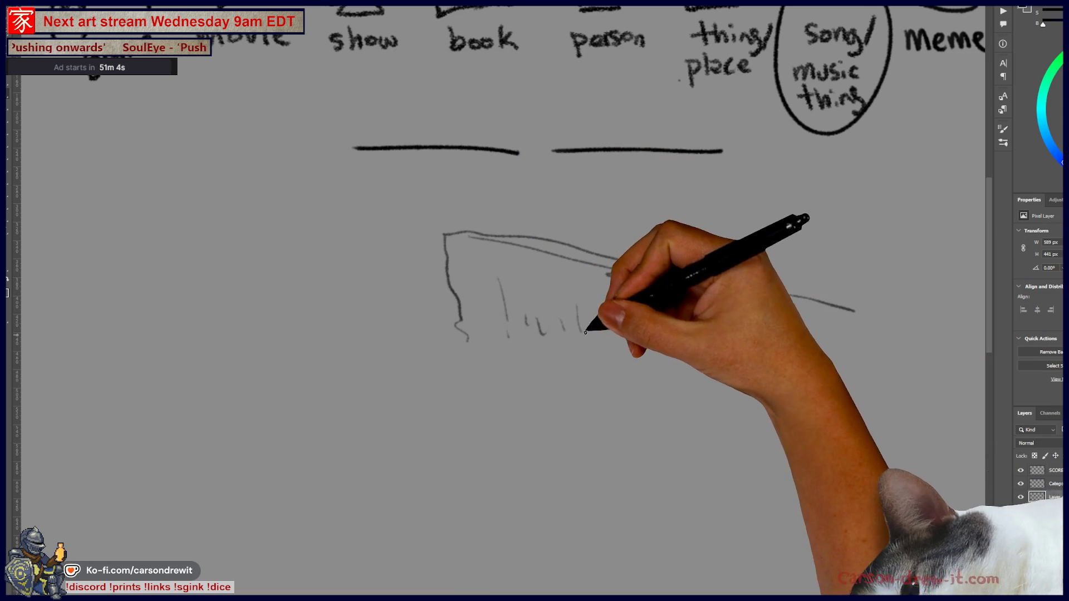
{"action": "mouse_move", "coordinate": [255, 354]}
{"action": "left_mouse_down"}
{"action": "mouse_move", "coordinate": [566, 334]}
{"action": "mouse_move", "coordinate": [568, 370]}
{"action": "mouse_move", "coordinate": [613, 358]}
{"action": "mouse_move", "coordinate": [858, 390]}
{"action": "left_mouse_up"}
{"action": "mouse_move", "coordinate": [779, 354]}
{"action": "left_mouse_down"}
{"action": "mouse_move", "coordinate": [729, 363]}
{"action": "mouse_move", "coordinate": [740, 361]}
{"action": "left_mouse_up"}
- Extend the cliff to the right and sketch a small animal on top of it
{"action": "left_click_drag", "start_coordinate": [911, 377], "coordinate": [764, 363]}
{"action": "left_click_drag", "start_coordinate": [882, 396], "coordinate": [802, 379]}
{"action": "left_click_drag", "start_coordinate": [779, 326], "coordinate": [808, 355]}
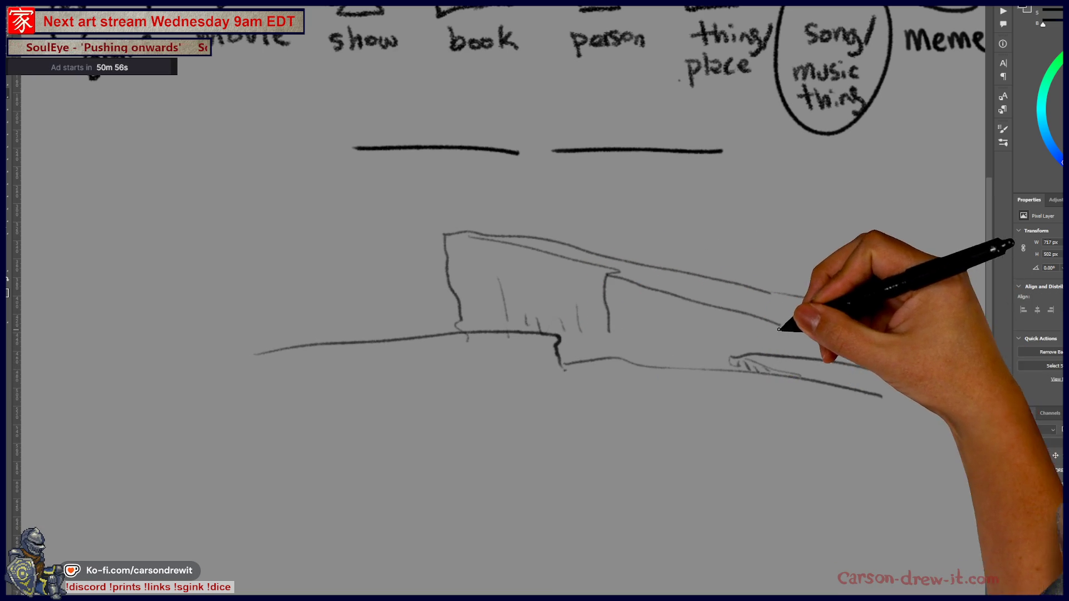
{"action": "left_click_drag", "start_coordinate": [771, 292], "coordinate": [855, 310]}
{"action": "mouse_move", "coordinate": [734, 256]}
{"action": "left_mouse_down"}
{"action": "mouse_move", "coordinate": [745, 228]}
{"action": "mouse_move", "coordinate": [734, 244]}
{"action": "mouse_move", "coordinate": [755, 230]}
{"action": "mouse_move", "coordinate": [811, 246]}
{"action": "mouse_move", "coordinate": [841, 290]}
{"action": "left_mouse_up"}
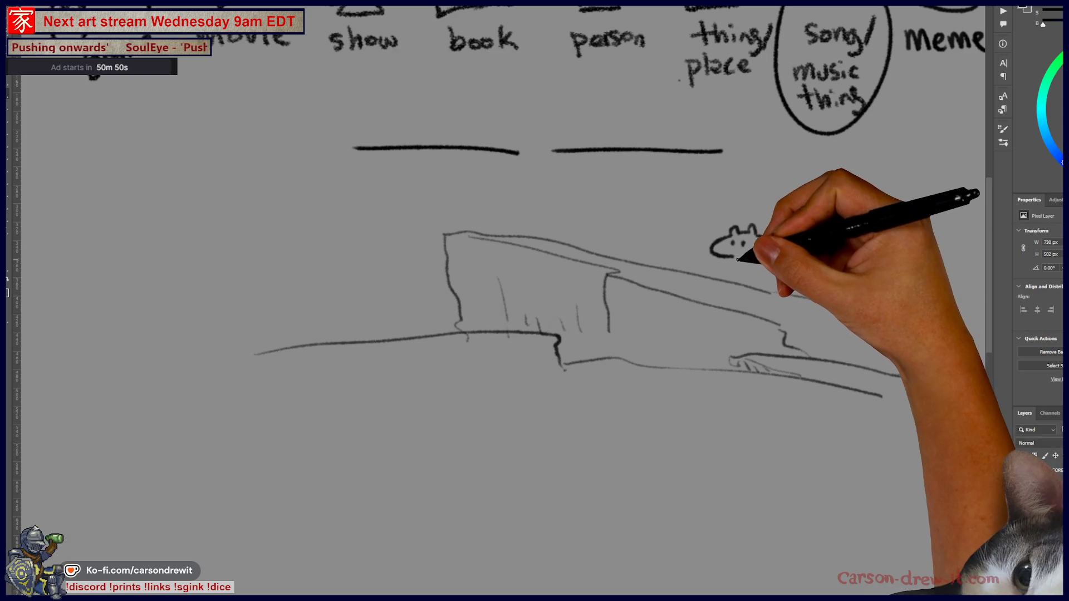
{"action": "mouse_move", "coordinate": [733, 259]}
{"action": "left_mouse_down"}
{"action": "mouse_move", "coordinate": [765, 265]}
{"action": "mouse_move", "coordinate": [749, 272]}
{"action": "mouse_move", "coordinate": [774, 292]}
{"action": "mouse_move", "coordinate": [812, 267]}
{"action": "mouse_move", "coordinate": [801, 284]}
{"action": "mouse_move", "coordinate": [819, 289]}
{"action": "mouse_move", "coordinate": [790, 289]}
{"action": "mouse_move", "coordinate": [814, 275]}
{"action": "left_mouse_up"}
- Add more cliff lines and arcs extending downward on the left side
{"action": "left_click_drag", "start_coordinate": [781, 382], "coordinate": [707, 411]}
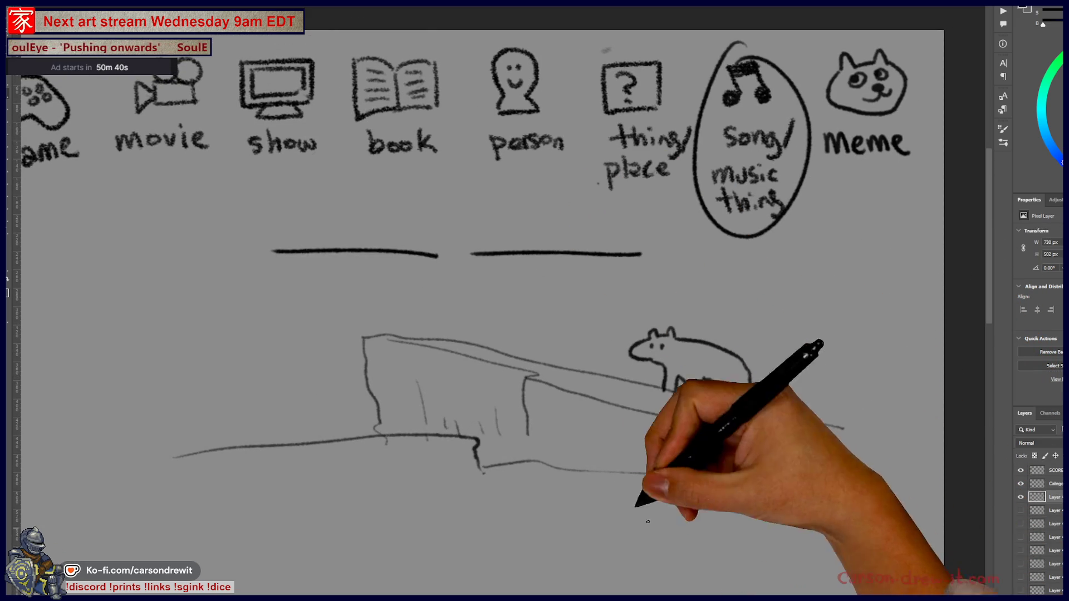
{"action": "left_click_drag", "start_coordinate": [555, 473], "coordinate": [609, 458]}
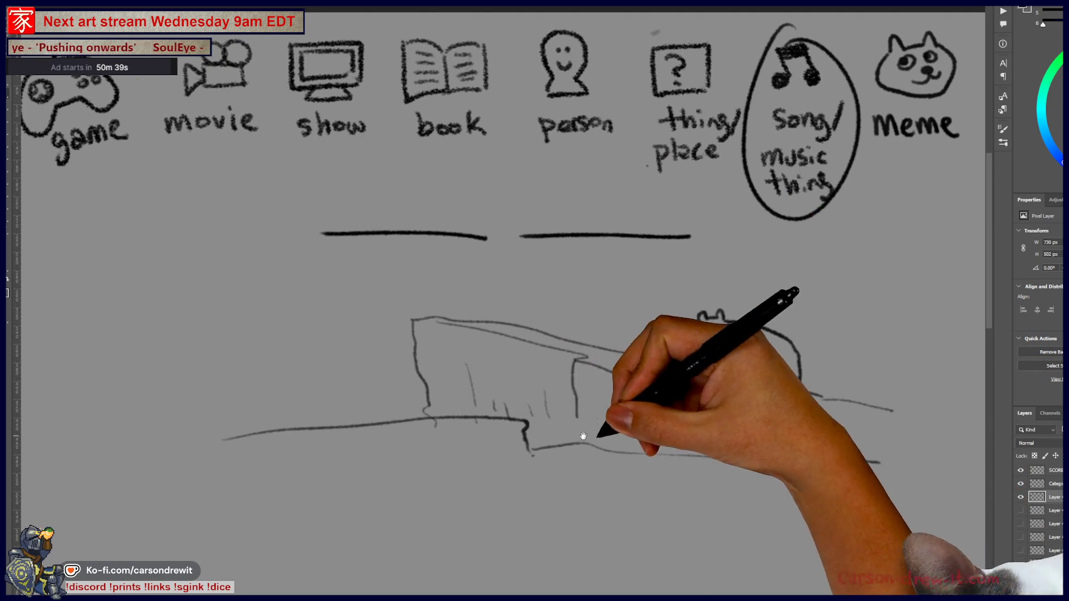
{"action": "left_click_drag", "start_coordinate": [462, 358], "coordinate": [541, 348]}
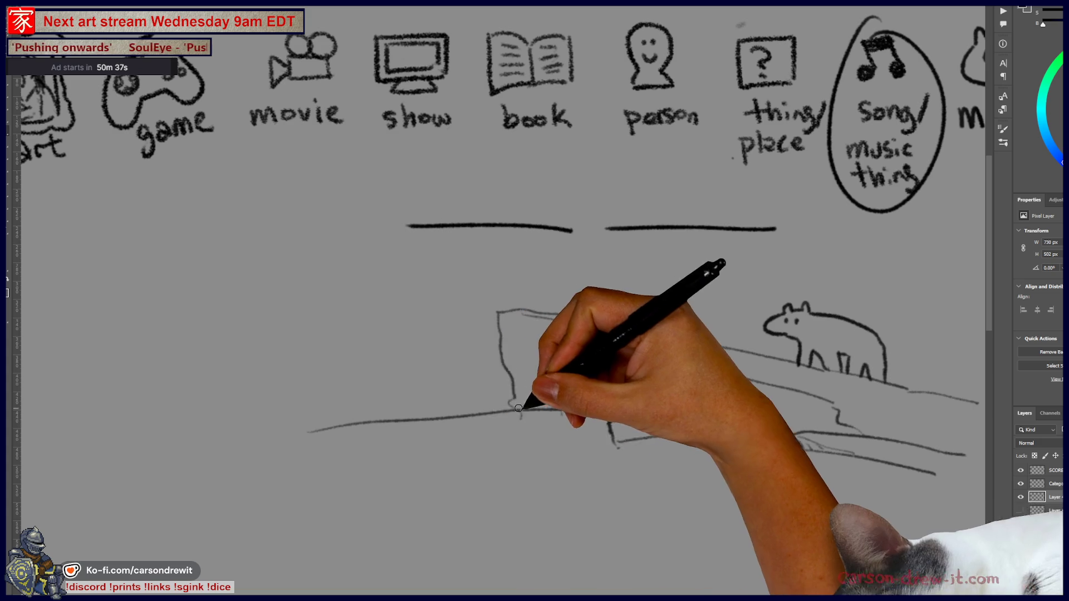
{"action": "mouse_move", "coordinate": [213, 387]}
{"action": "left_mouse_down"}
{"action": "mouse_move", "coordinate": [513, 392]}
{"action": "mouse_move", "coordinate": [455, 358]}
{"action": "left_mouse_up"}
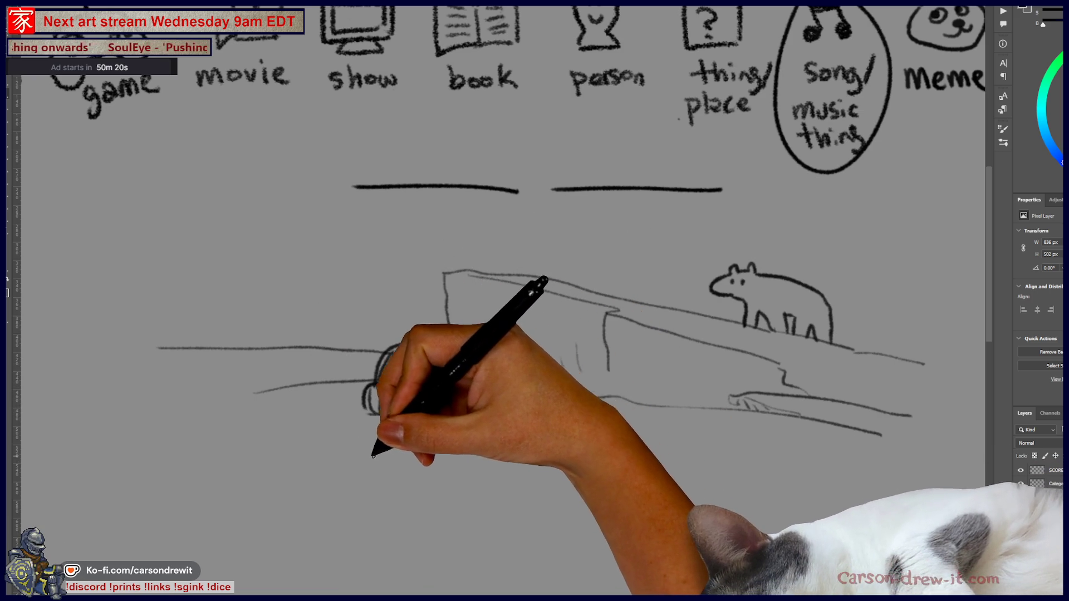
{"action": "left_click_drag", "start_coordinate": [353, 410], "coordinate": [344, 506]}
{"action": "left_click_drag", "start_coordinate": [412, 348], "coordinate": [370, 412]}
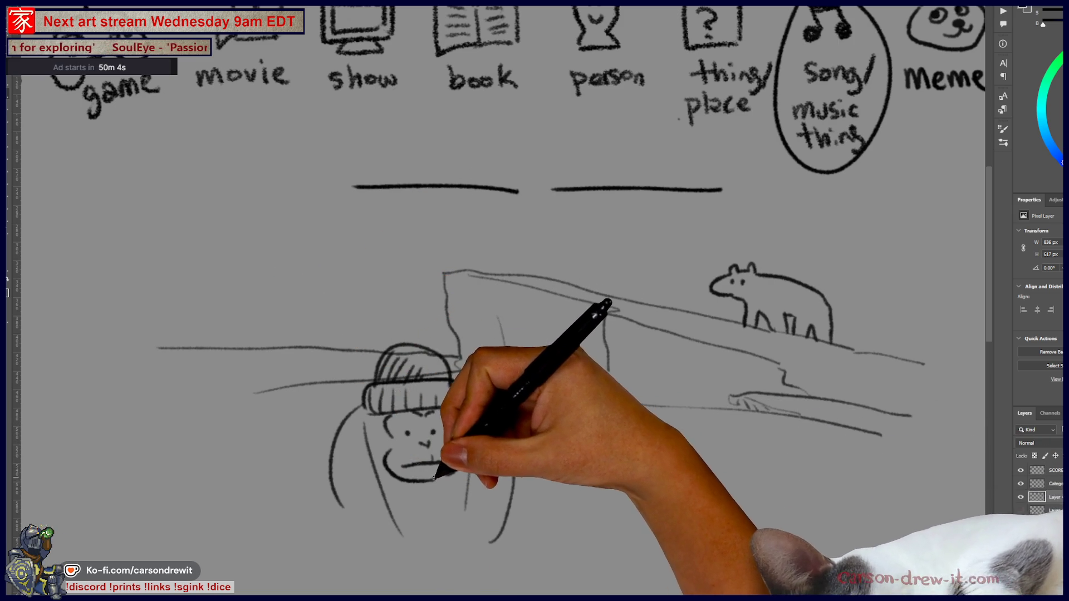
- Give the gorilla an ear-cup and longer body, extend the ledge, and start a round head
{"action": "mouse_move", "coordinate": [382, 417]}
{"action": "left_mouse_down"}
{"action": "mouse_move", "coordinate": [386, 429]}
{"action": "mouse_move", "coordinate": [393, 394]}
{"action": "mouse_move", "coordinate": [371, 416]}
{"action": "mouse_move", "coordinate": [452, 421]}
{"action": "left_mouse_up"}
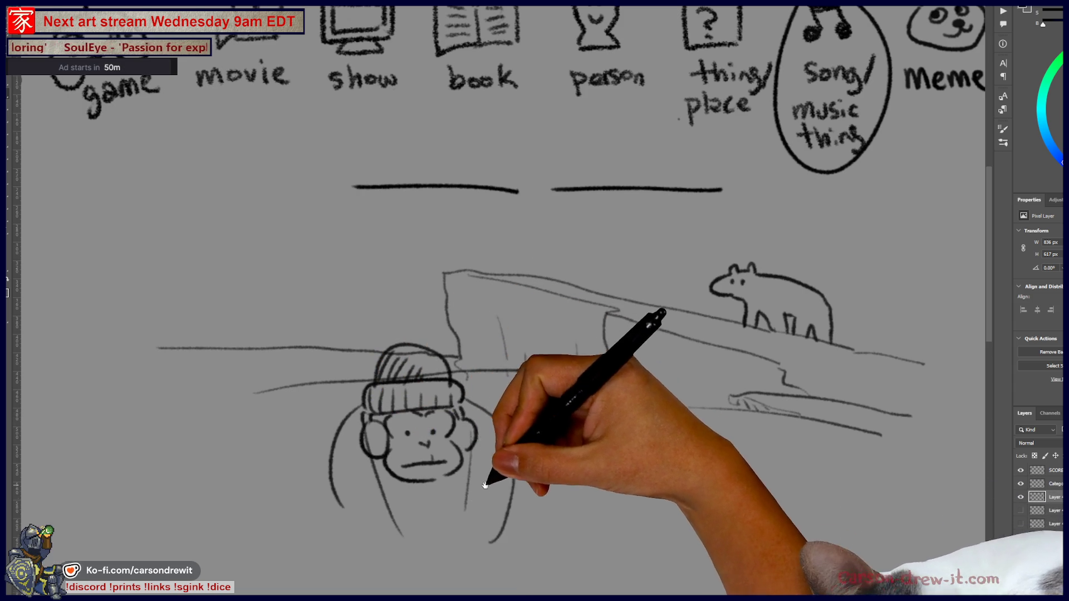
{"action": "left_click_drag", "start_coordinate": [489, 477], "coordinate": [528, 408]}
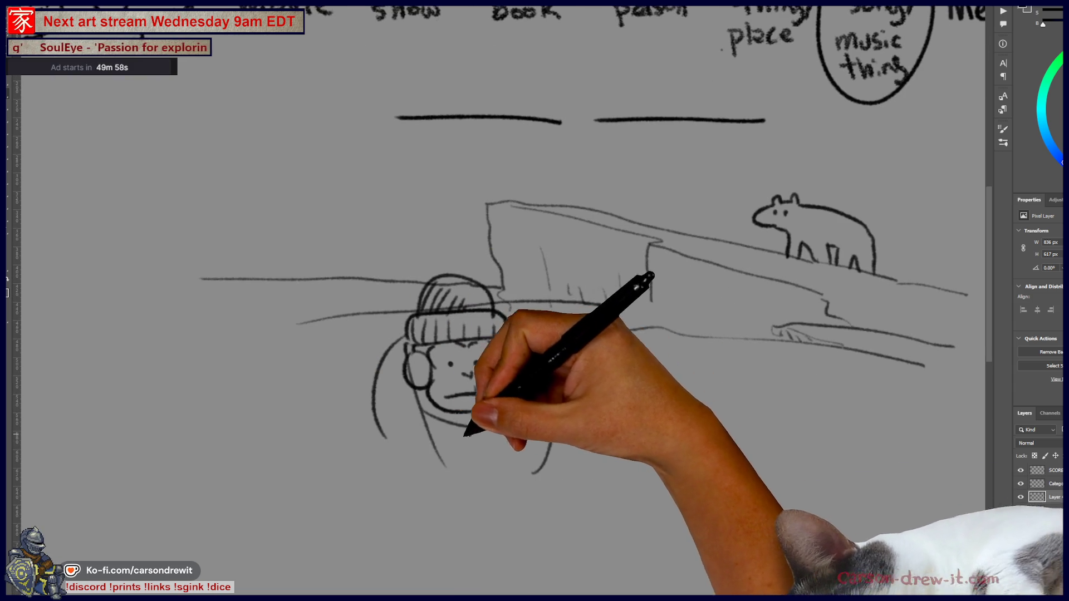
{"action": "left_click_drag", "start_coordinate": [388, 439], "coordinate": [381, 424]}
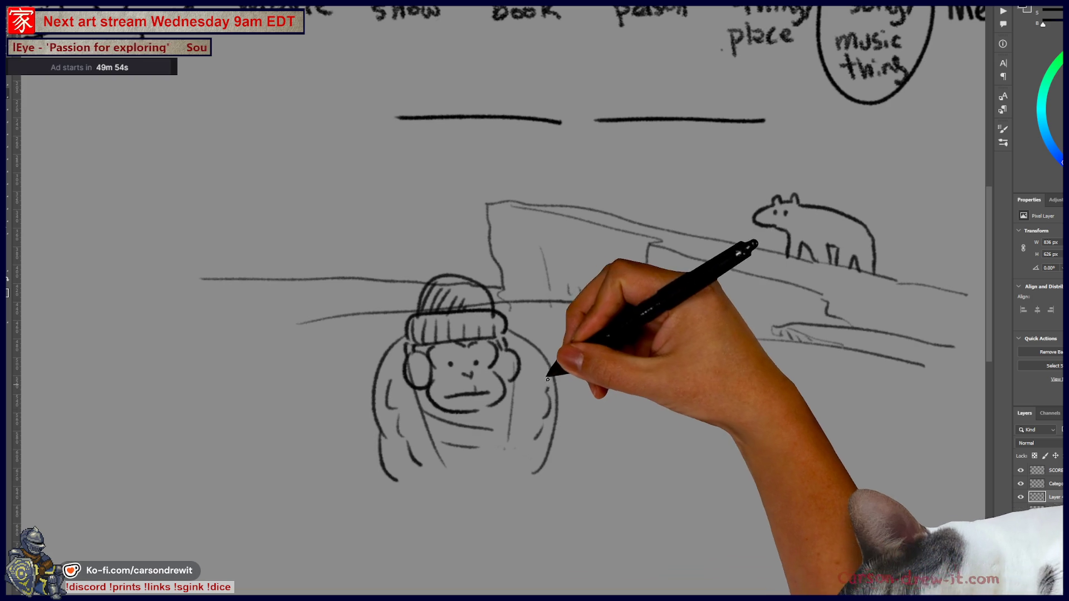
{"action": "left_click_drag", "start_coordinate": [597, 307], "coordinate": [607, 338]}
{"action": "mouse_move", "coordinate": [646, 394]}
{"action": "left_mouse_down"}
{"action": "mouse_move", "coordinate": [727, 378]}
{"action": "mouse_move", "coordinate": [692, 361]}
{"action": "mouse_move", "coordinate": [715, 366]}
{"action": "left_mouse_up"}
{"action": "left_click", "coordinate": [666, 388]}
- Close the right side of the small round head below the ice ledge
{"action": "left_click", "coordinate": [689, 392]}
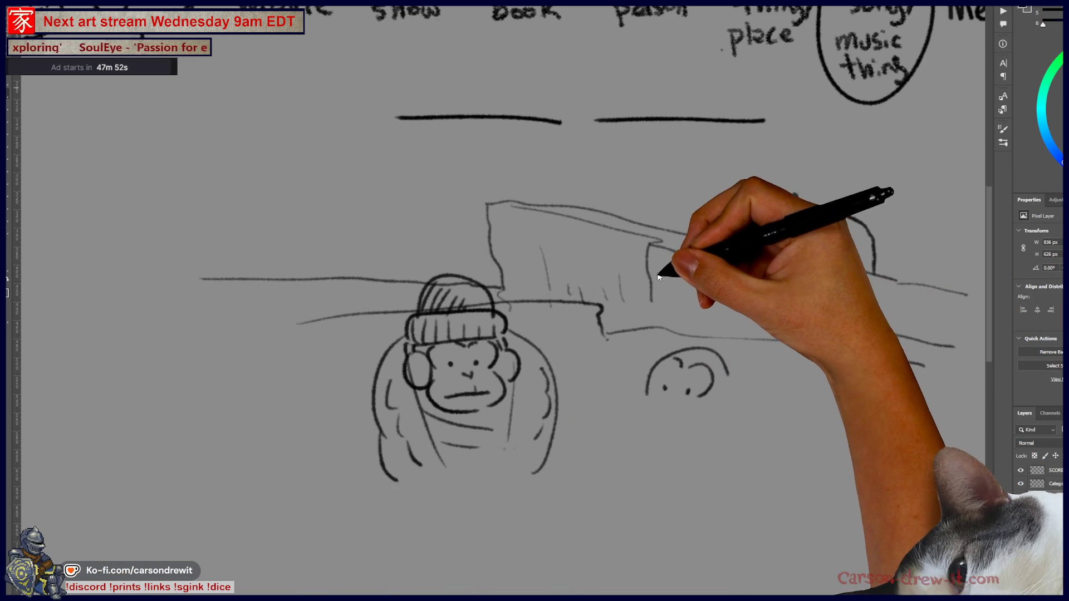
- Zoom out and pan to reveal the names list on the left of the sheet
{"action": "scroll", "coordinate": [566, 383], "scroll_direction": "down", "scroll_amount": 5}
{"action": "mouse_move", "coordinate": [304, 386]}
{"action": "left_mouse_down"}
{"action": "mouse_move", "coordinate": [544, 309]}
{"action": "mouse_move", "coordinate": [415, 287]}
{"action": "left_mouse_up"}
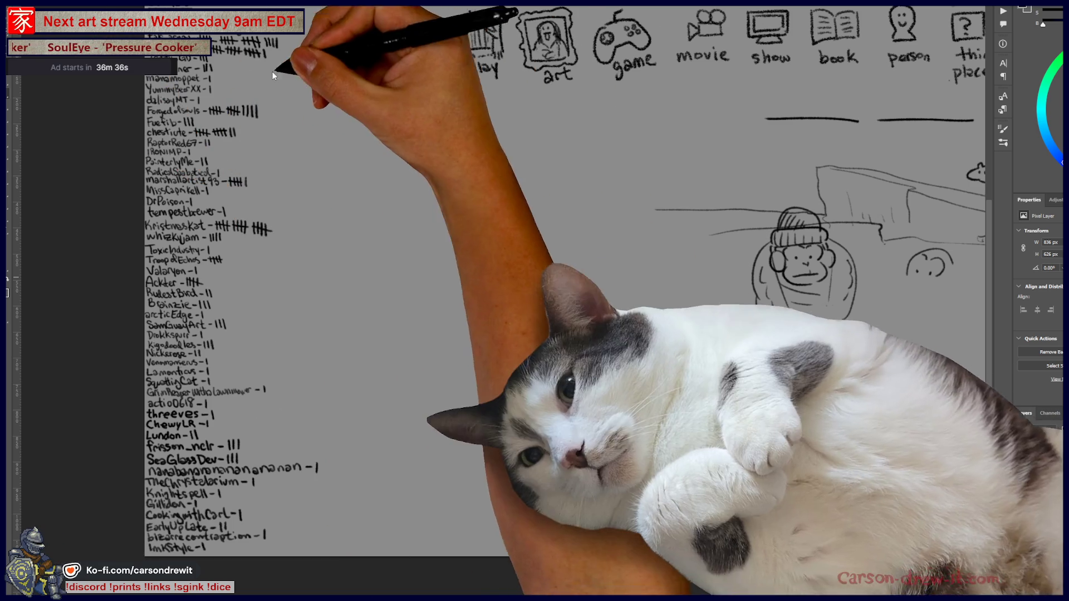
- Switch to the browser showing the artist's Twitch channel page
{"action": "key", "text": "alt+Tab"}
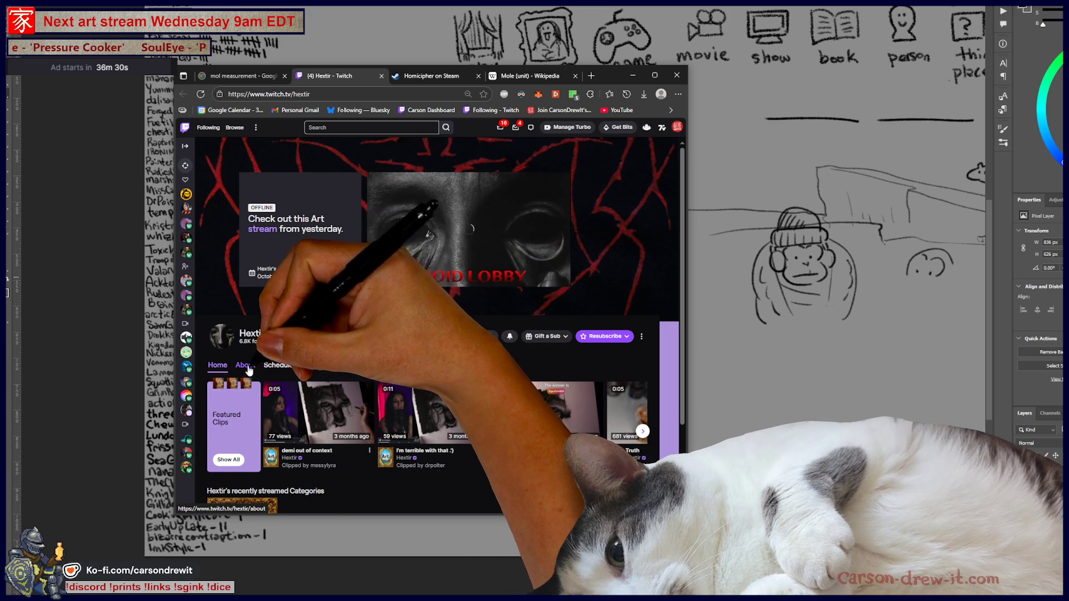
- Open a featured clip, enlarge the browser window, then close the clip
{"action": "left_click", "coordinate": [369, 409]}
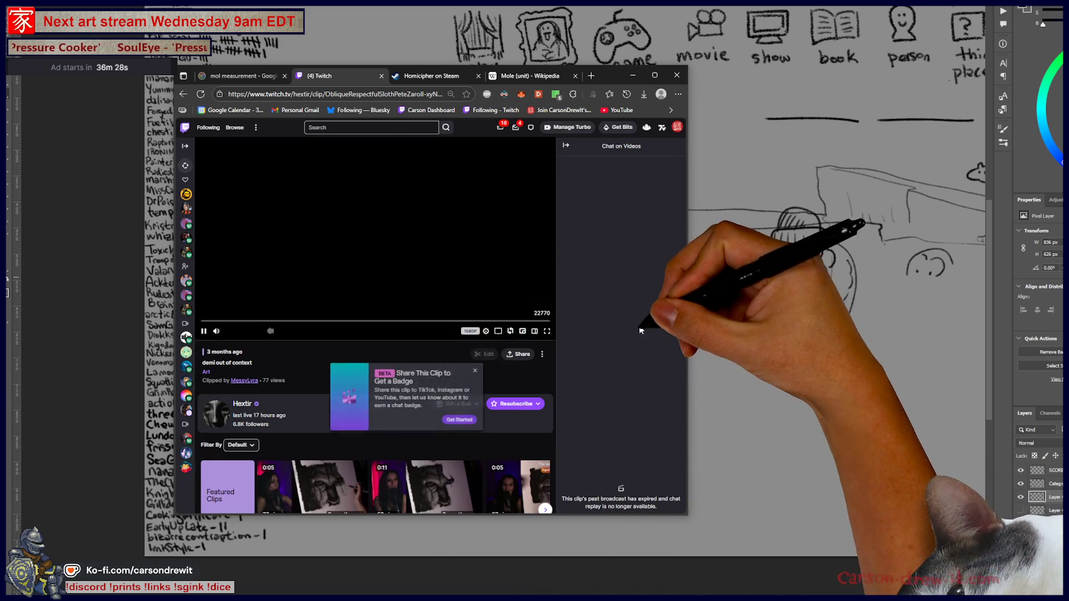
{"action": "mouse_move", "coordinate": [689, 516]}
{"action": "left_mouse_down"}
{"action": "mouse_move", "coordinate": [988, 576]}
{"action": "mouse_move", "coordinate": [958, 576]}
{"action": "left_mouse_up"}
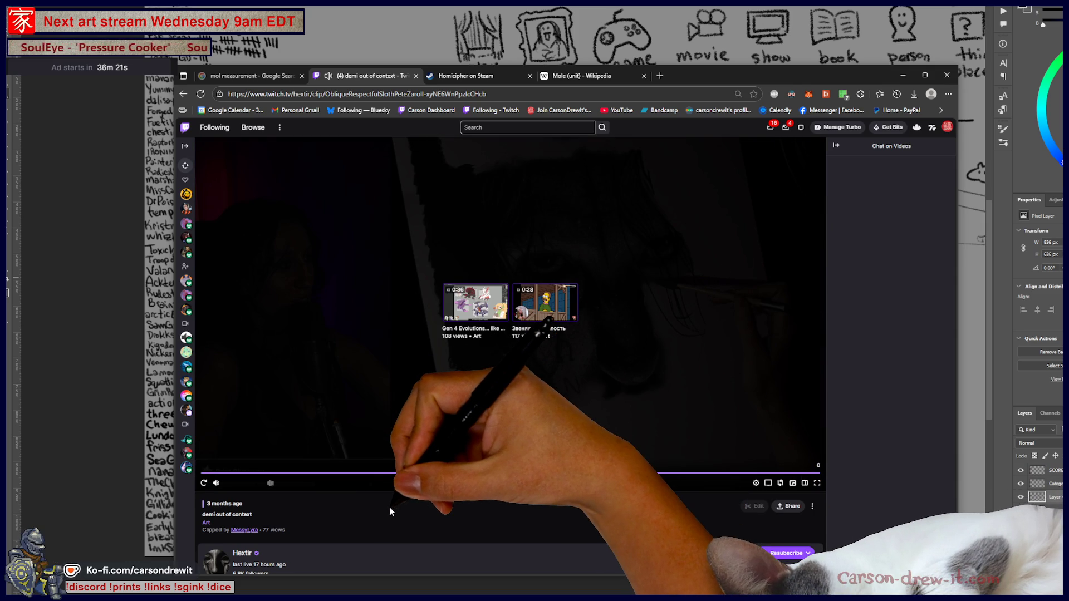
{"action": "left_click", "coordinate": [373, 507]}
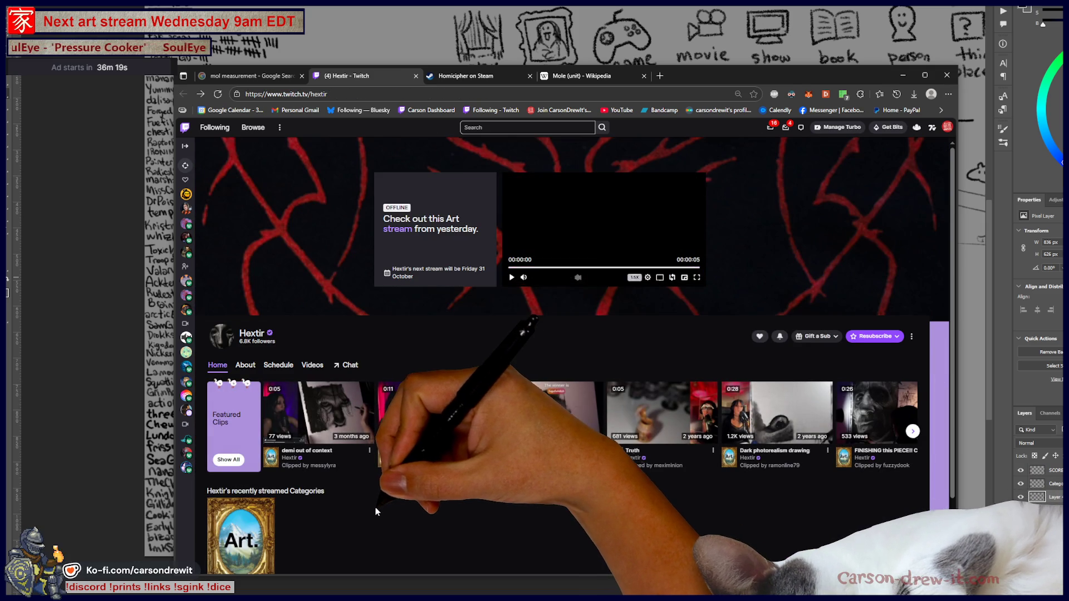
{"action": "scroll", "coordinate": [377, 409], "scroll_direction": "down", "scroll_amount": 2}
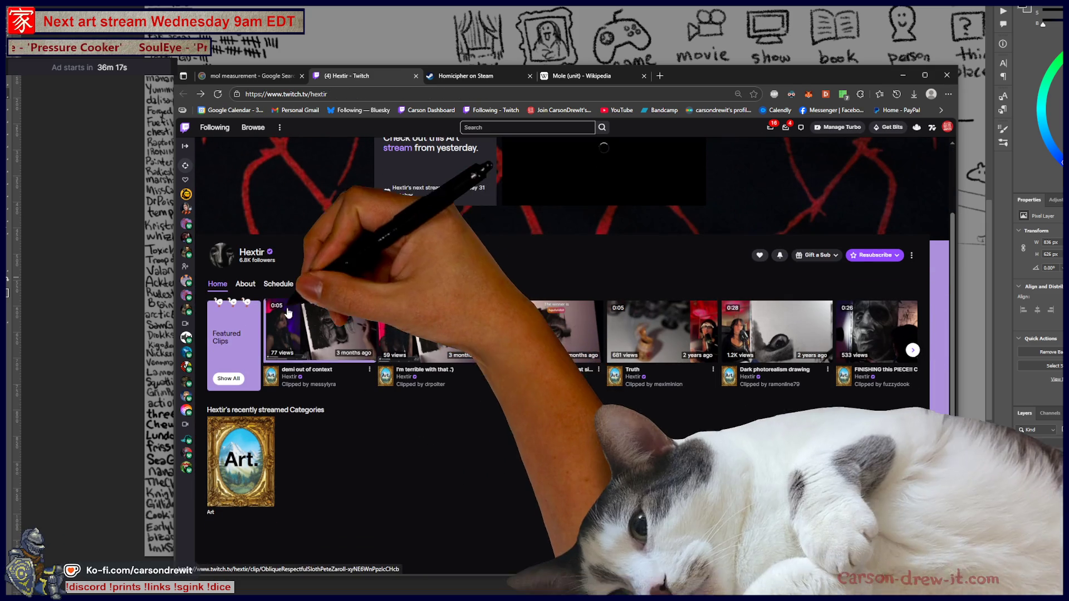
- Look through the channel's About and Videos pages and play the recent 'Dark art' broadcast
{"action": "left_click", "coordinate": [245, 283]}
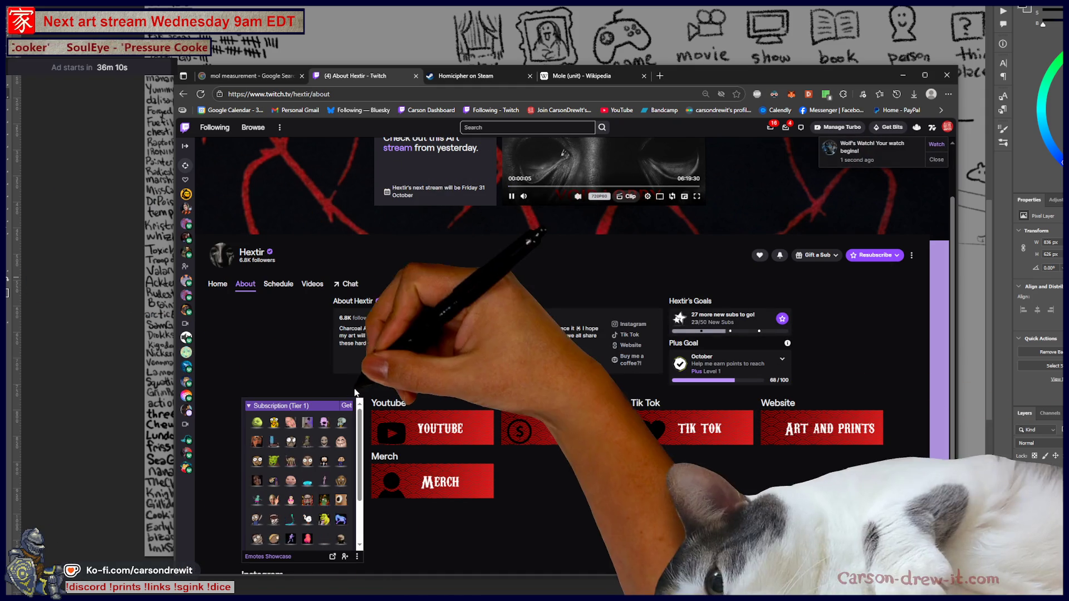
{"action": "scroll", "coordinate": [397, 390], "scroll_direction": "up", "scroll_amount": 2}
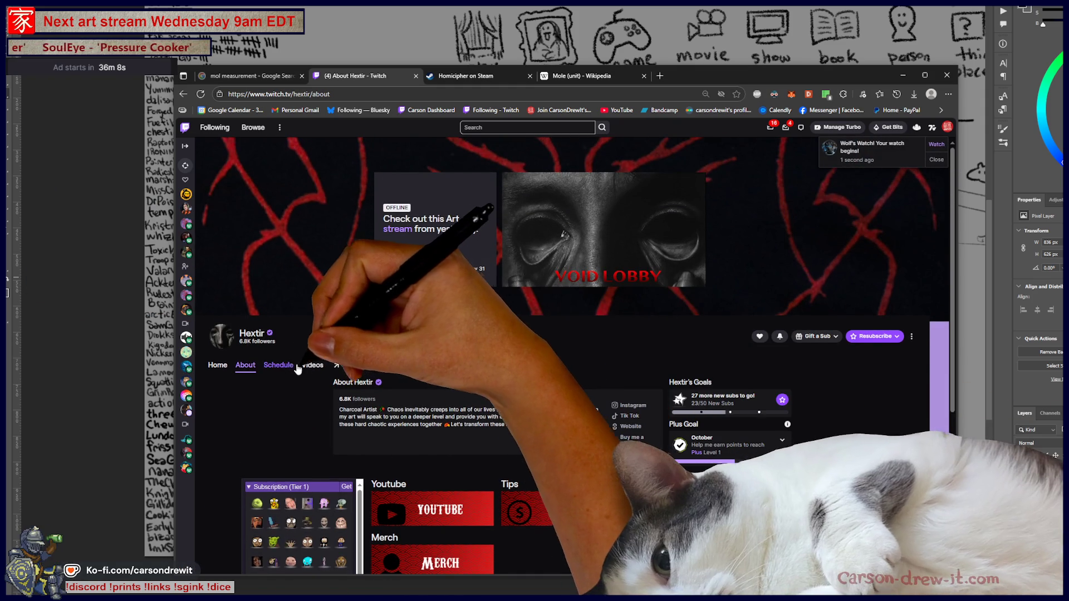
{"action": "left_click", "coordinate": [307, 368]}
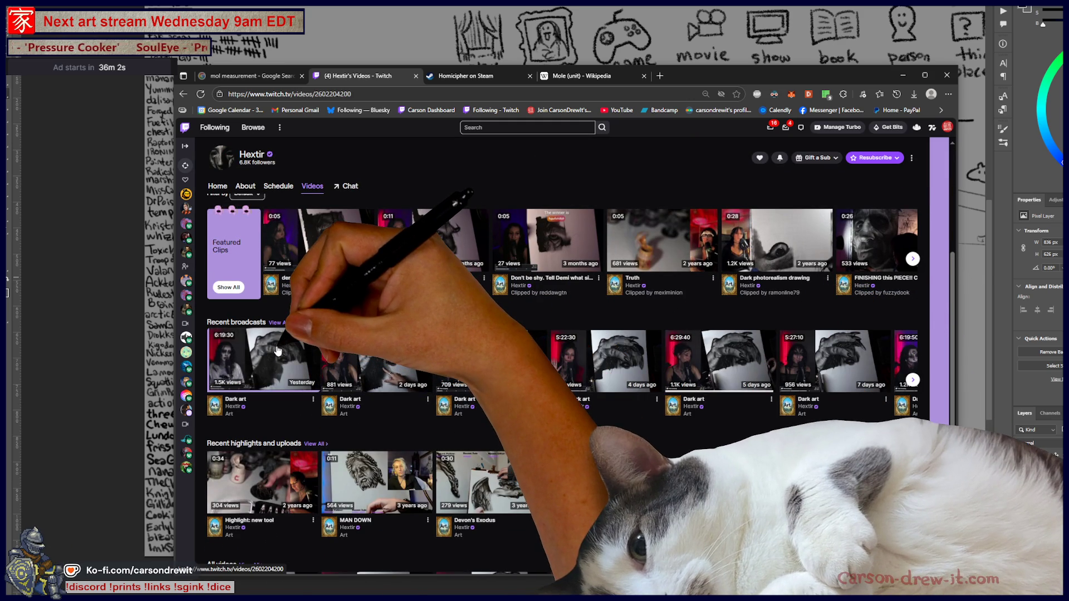
{"action": "left_click", "coordinate": [277, 351]}
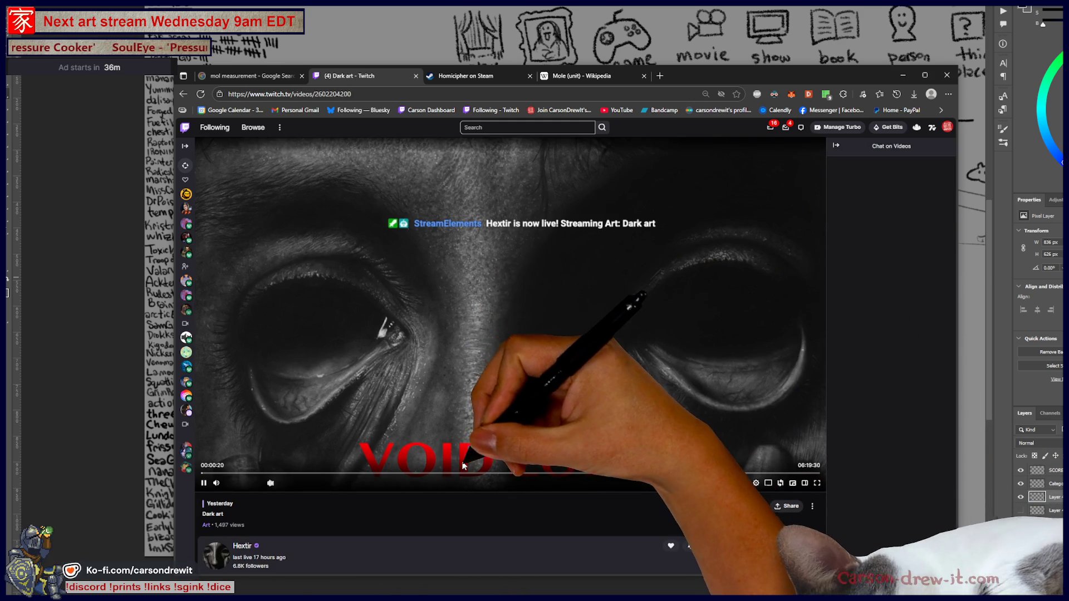
- Jump far ahead in the Dark art broadcast and maximize the browser window
{"action": "left_click", "coordinate": [459, 473]}
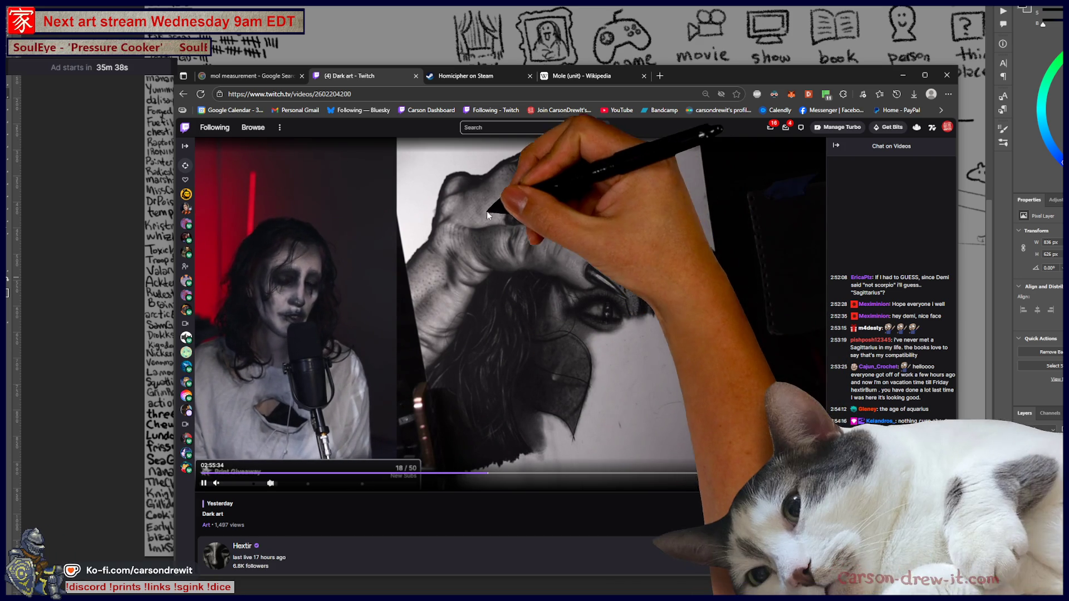
{"action": "left_click", "coordinate": [924, 75]}
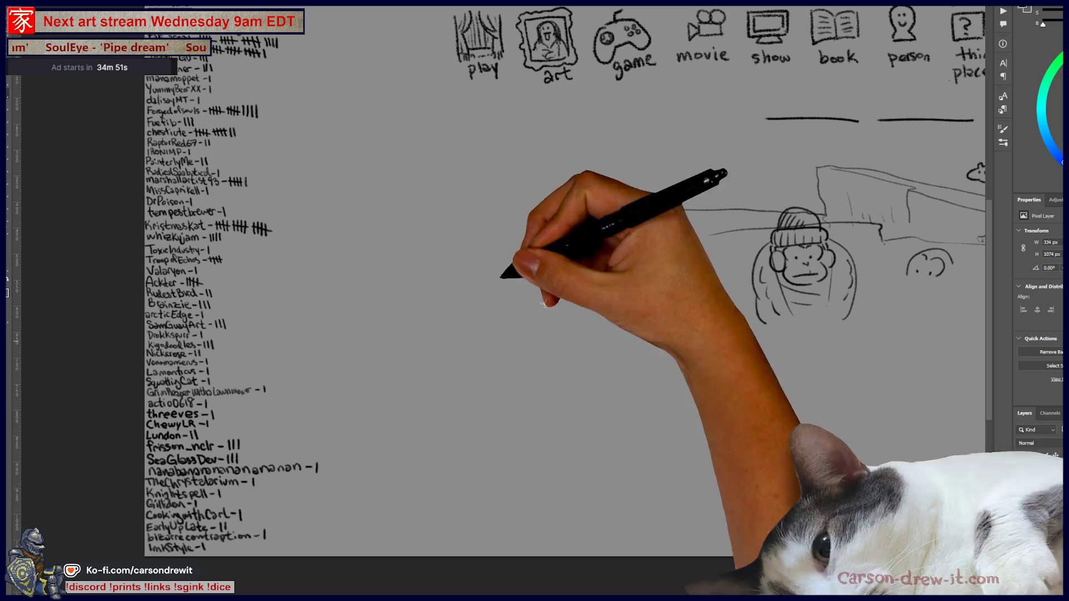
- Scale the handwritten score list down slightly and pan up to the SCORES heading
{"action": "key", "text": "v"}
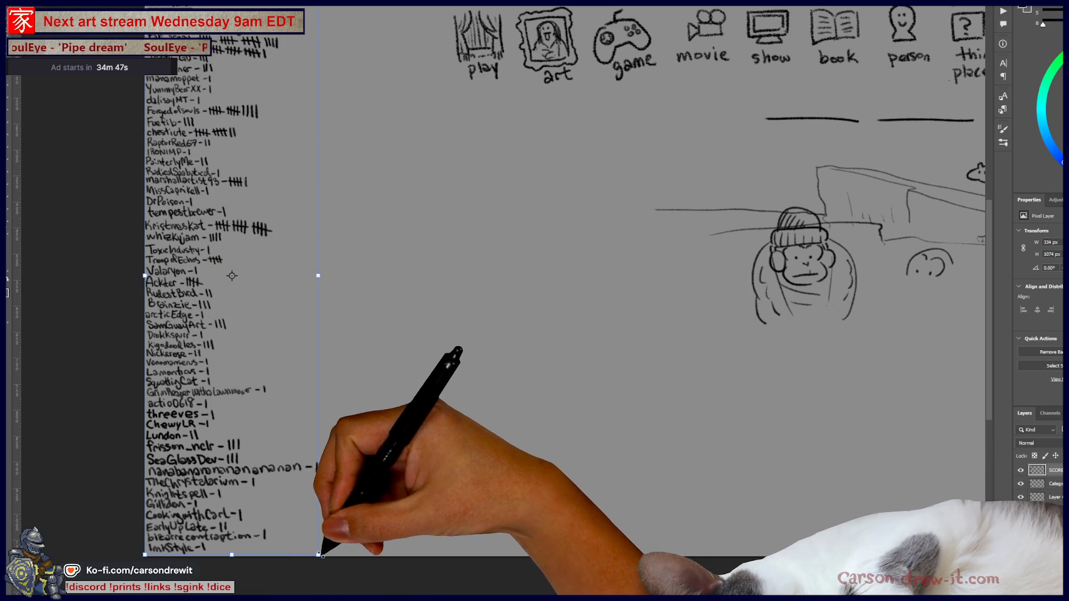
{"action": "mouse_move", "coordinate": [320, 555]}
{"action": "left_mouse_down"}
{"action": "mouse_move", "coordinate": [318, 495]}
{"action": "mouse_move", "coordinate": [321, 518]}
{"action": "mouse_move", "coordinate": [311, 515]}
{"action": "left_mouse_up"}
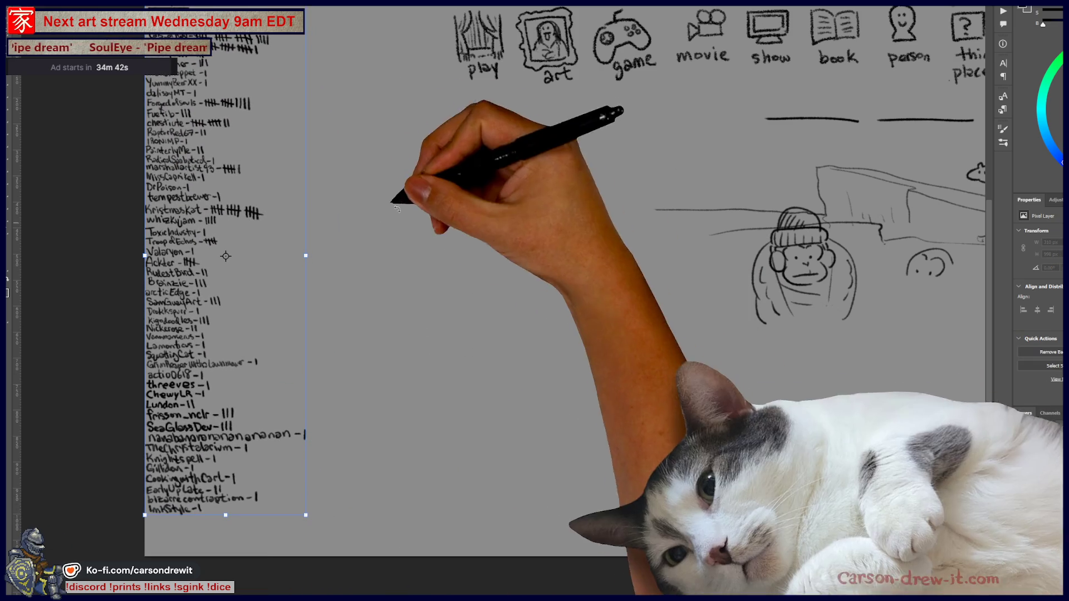
{"action": "key", "text": "Return"}
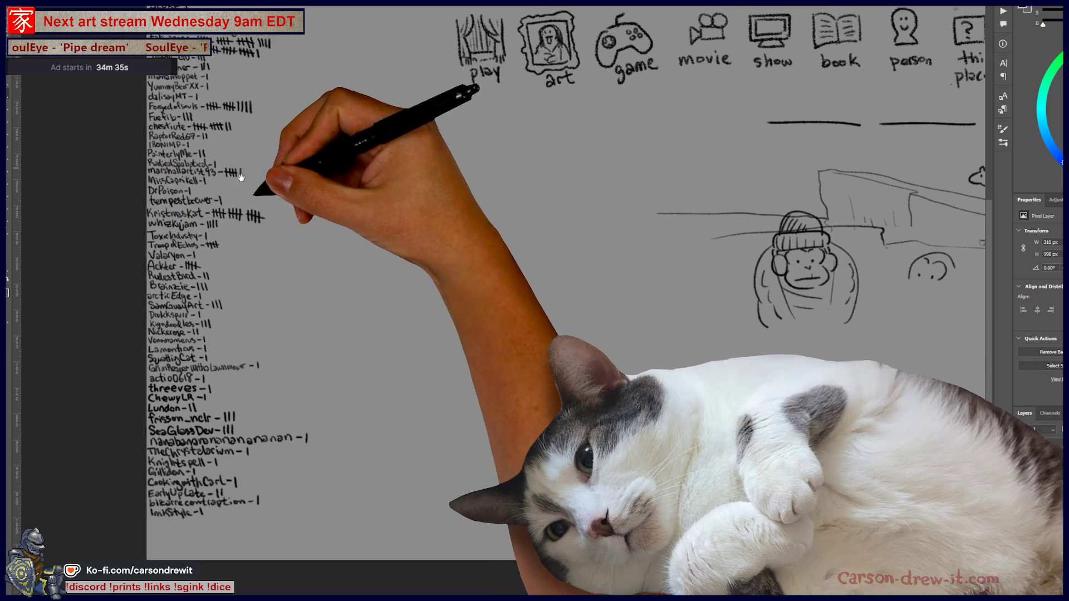
{"action": "left_click_drag", "start_coordinate": [267, 182], "coordinate": [339, 276]}
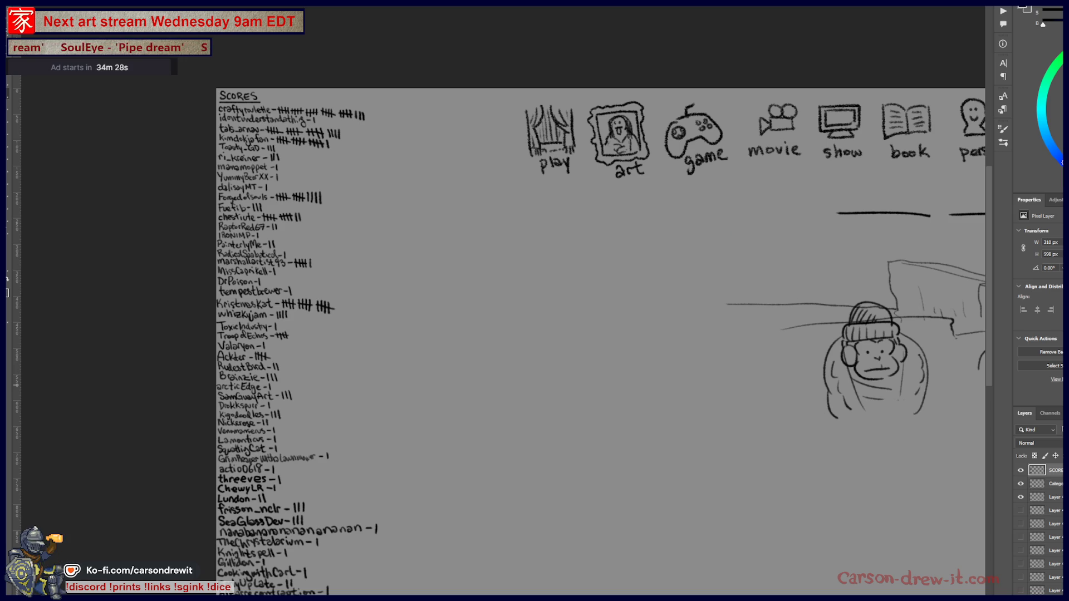
- Write a new viewer's name at the bottom of the score list with one tally mark
{"action": "mouse_move", "coordinate": [292, 571]}
{"action": "left_mouse_down"}
{"action": "mouse_move", "coordinate": [346, 448]}
{"action": "mouse_move", "coordinate": [287, 509]}
{"action": "left_mouse_up"}
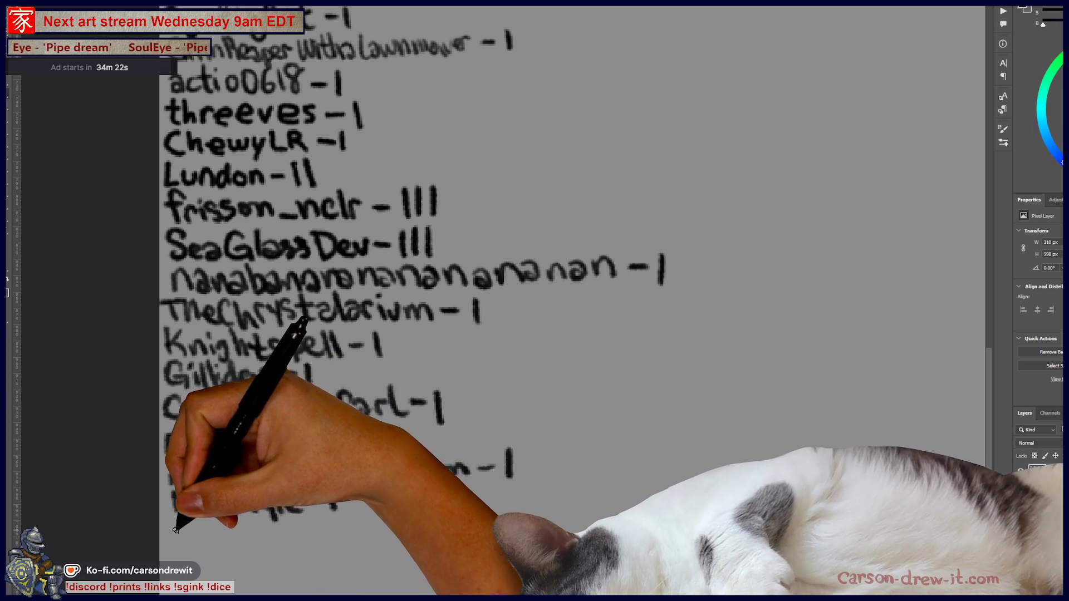
{"action": "mouse_move", "coordinate": [176, 531]}
{"action": "left_mouse_down"}
{"action": "mouse_move", "coordinate": [178, 556]}
{"action": "mouse_move", "coordinate": [207, 543]}
{"action": "mouse_move", "coordinate": [233, 548]}
{"action": "left_mouse_up"}
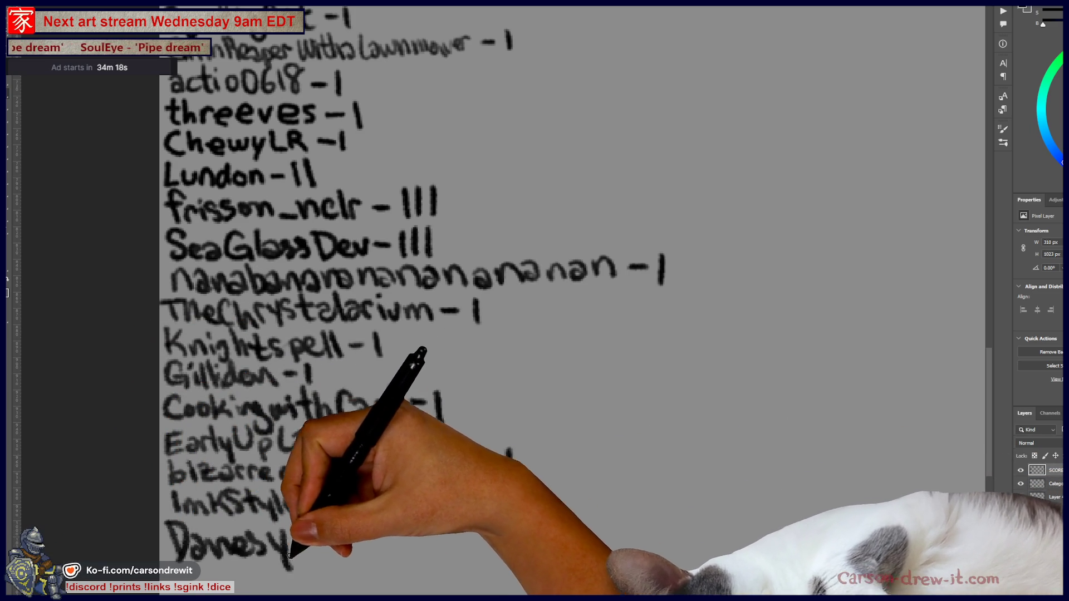
{"action": "mouse_move", "coordinate": [294, 525]}
{"action": "left_mouse_down"}
{"action": "mouse_move", "coordinate": [309, 545]}
{"action": "mouse_move", "coordinate": [356, 532]}
{"action": "mouse_move", "coordinate": [366, 548]}
{"action": "left_mouse_up"}
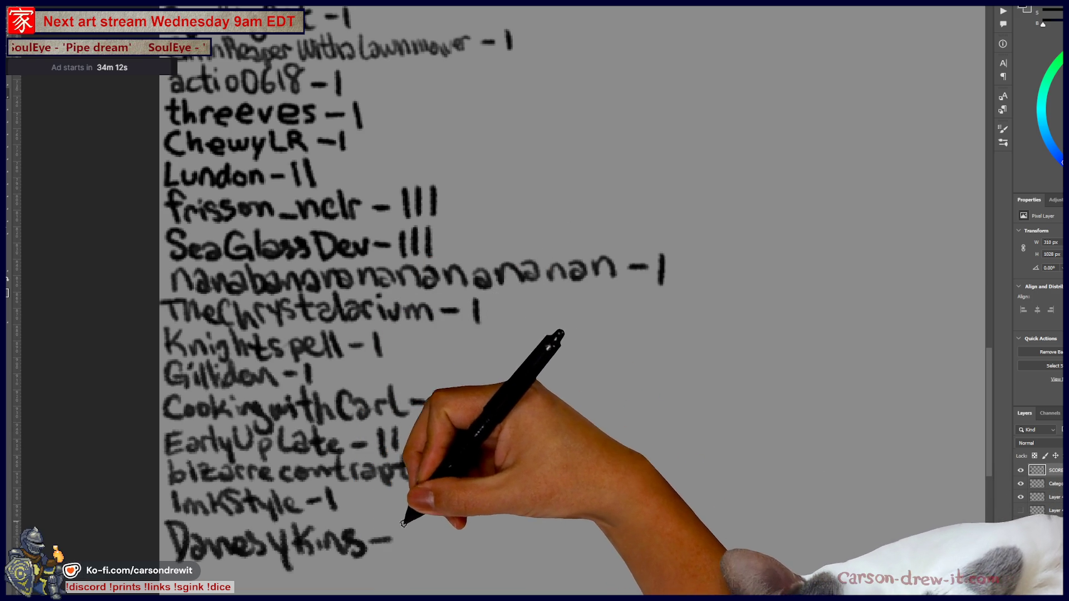
{"action": "left_click_drag", "start_coordinate": [403, 523], "coordinate": [401, 553]}
- Add two tally marks to an earlier viewer's score, then pan back to the sheet's top
{"action": "scroll", "coordinate": [509, 306], "scroll_direction": "up", "scroll_amount": 10}
{"action": "scroll", "coordinate": [532, 448], "scroll_direction": "up", "scroll_amount": 10}
{"action": "scroll", "coordinate": [542, 222], "scroll_direction": "down", "scroll_amount": 3}
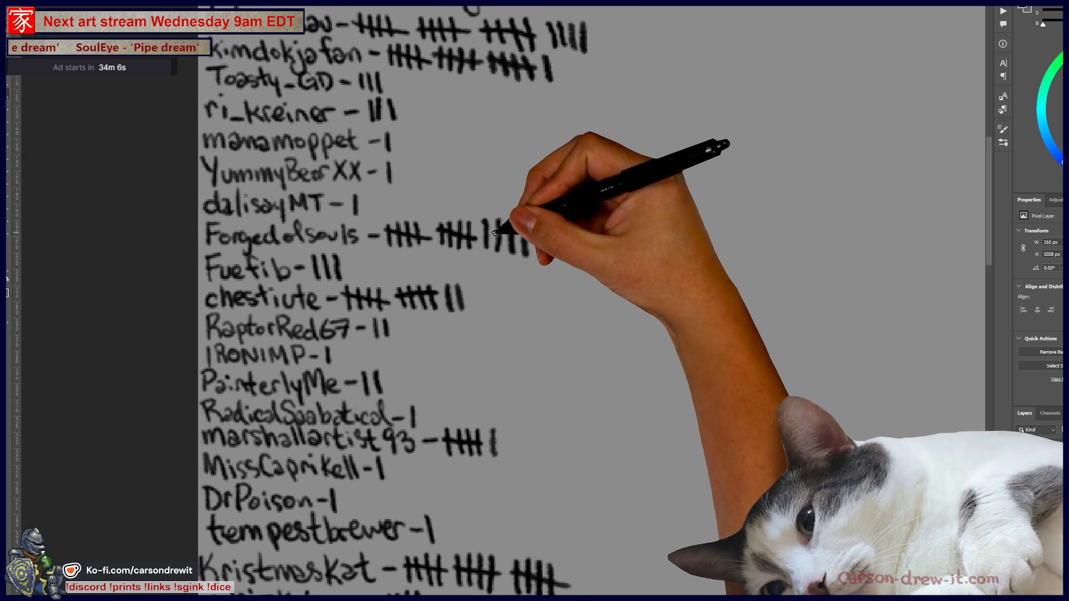
{"action": "left_click_drag", "start_coordinate": [479, 246], "coordinate": [532, 229]}
{"action": "left_click_drag", "start_coordinate": [549, 226], "coordinate": [548, 257]}
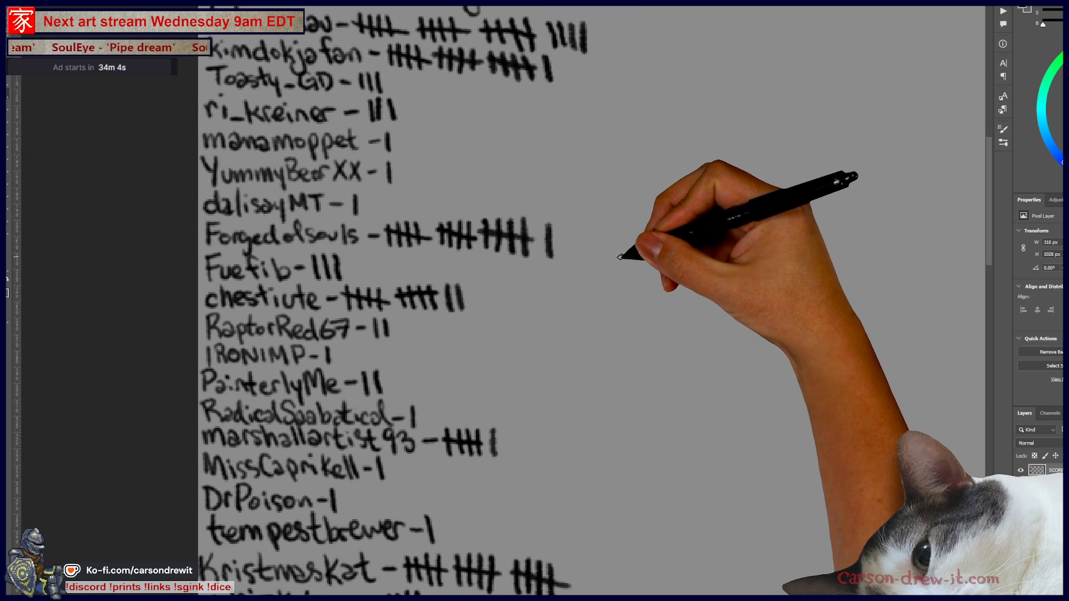
{"action": "scroll", "coordinate": [623, 252], "scroll_direction": "down", "scroll_amount": 5}
{"action": "scroll", "coordinate": [530, 215], "scroll_direction": "up", "scroll_amount": 3}
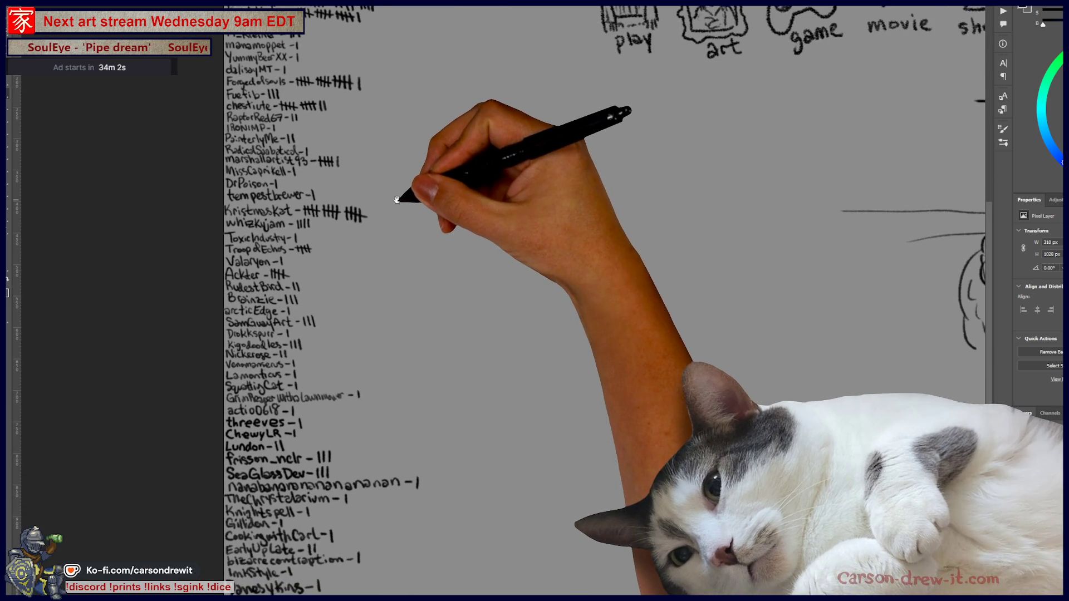
{"action": "scroll", "coordinate": [397, 211], "scroll_direction": "down", "scroll_amount": 3}
{"action": "scroll", "coordinate": [396, 234], "scroll_direction": "up", "scroll_amount": 1}
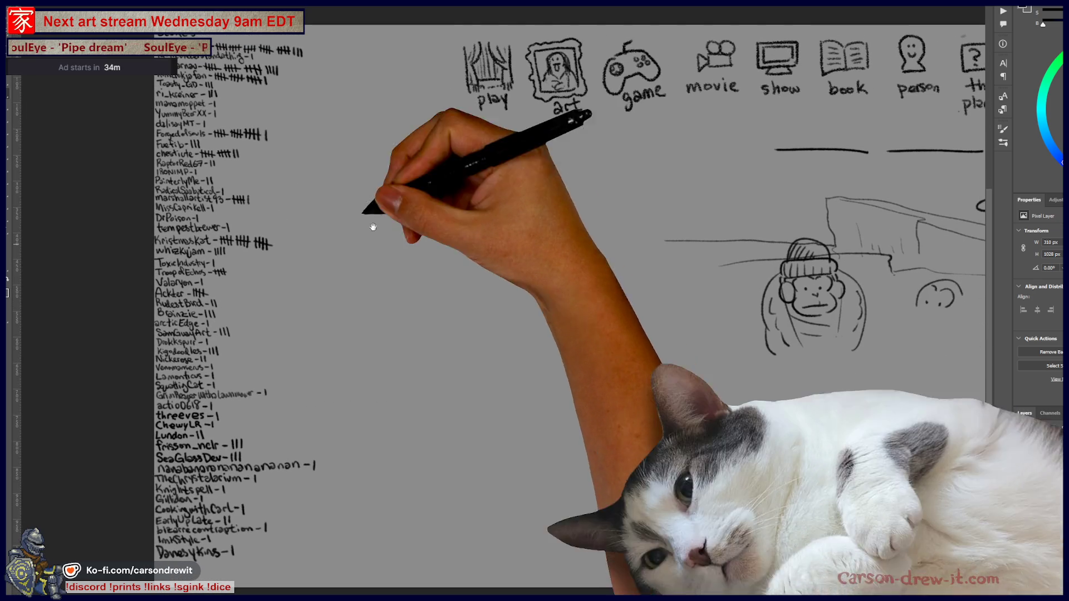
{"action": "left_click_drag", "start_coordinate": [396, 253], "coordinate": [408, 311]}
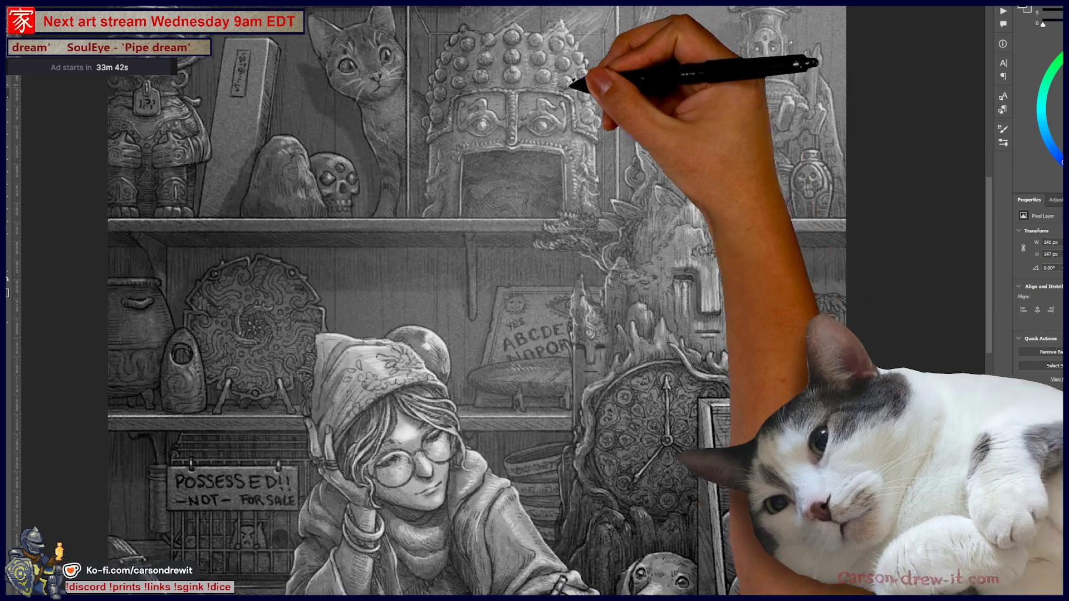
{"action": "scroll", "coordinate": [501, 300], "scroll_direction": "up", "scroll_amount": 5}
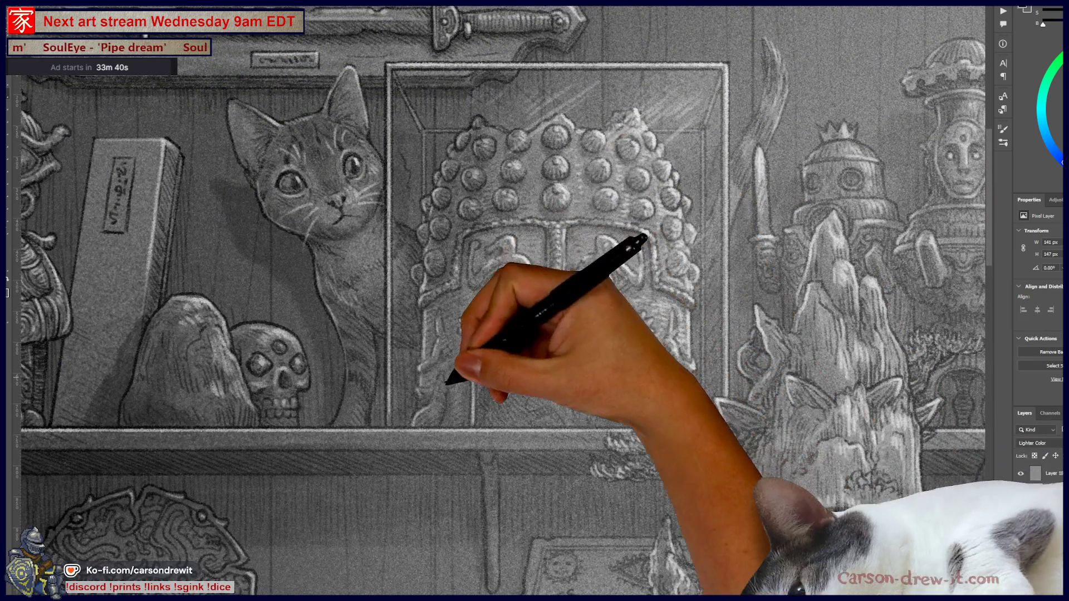
{"action": "left_click_drag", "start_coordinate": [688, 426], "coordinate": [682, 268]}
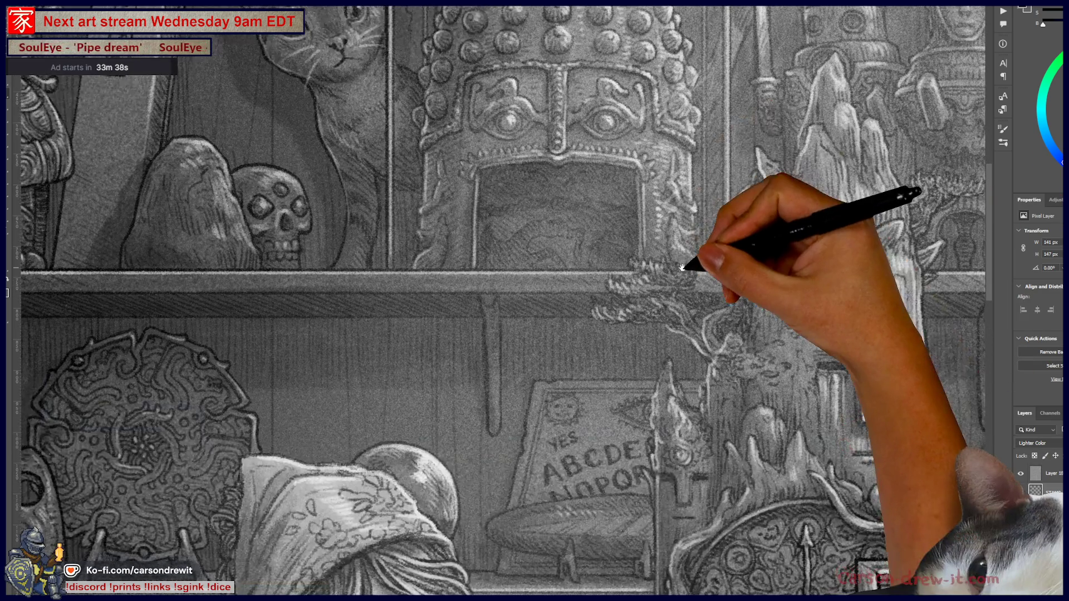
{"action": "scroll", "coordinate": [682, 267], "scroll_direction": "down", "scroll_amount": 3}
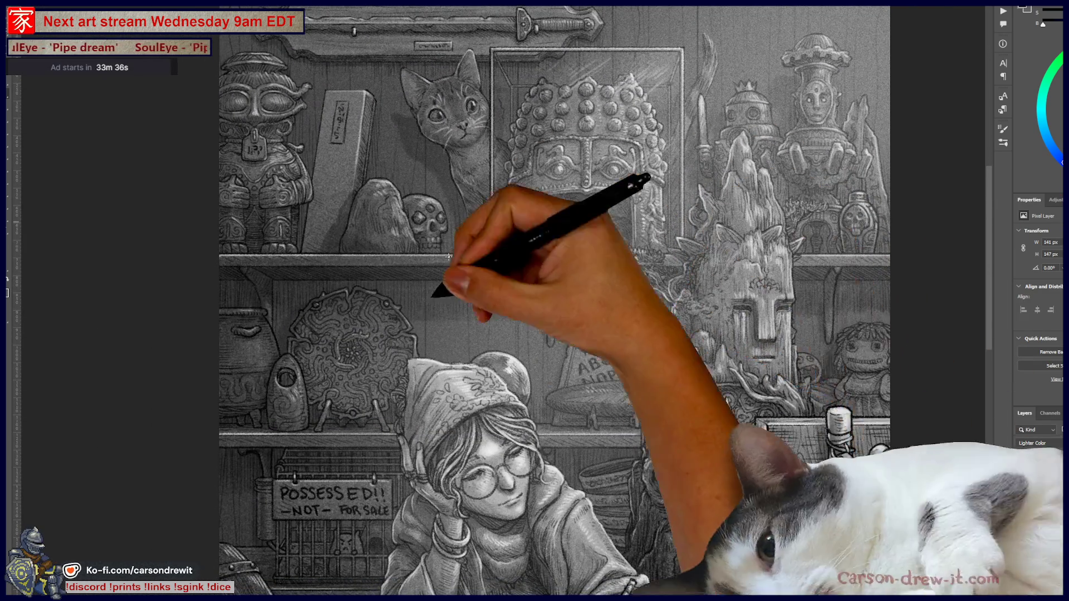
{"action": "scroll", "coordinate": [763, 359], "scroll_direction": "down", "scroll_amount": 3}
{"action": "scroll", "coordinate": [764, 359], "scroll_direction": "down", "scroll_amount": 5}
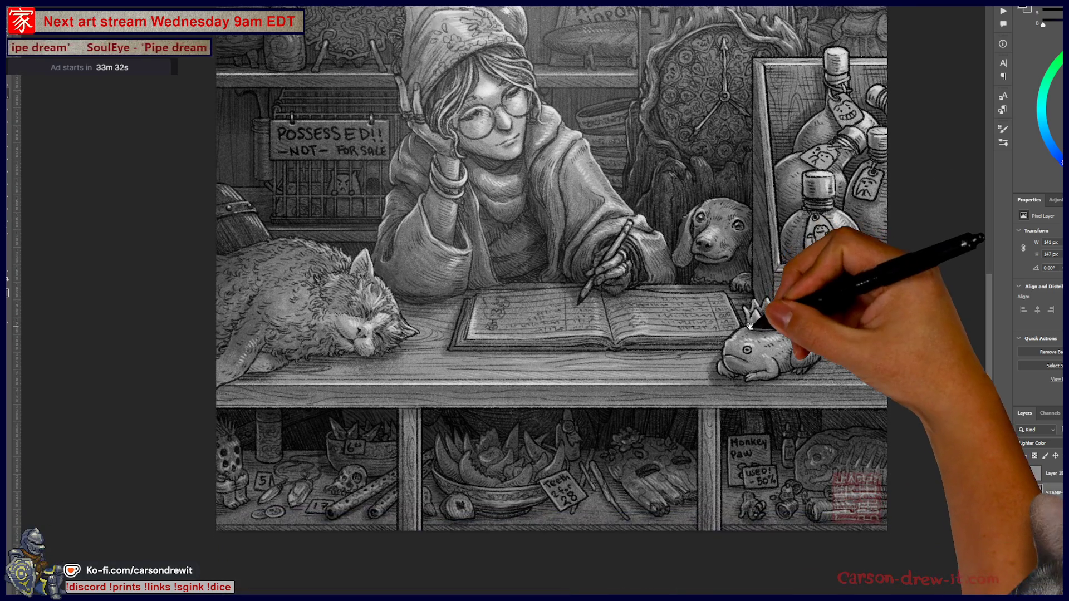
{"action": "scroll", "coordinate": [903, 281], "scroll_direction": "up", "scroll_amount": 6}
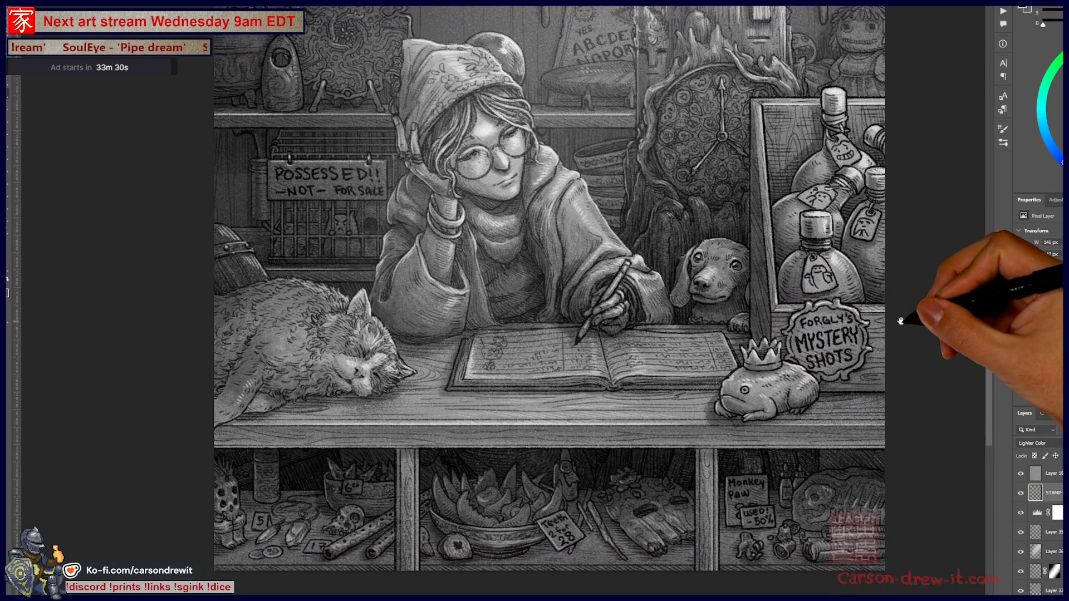
{"action": "scroll", "coordinate": [912, 268], "scroll_direction": "up", "scroll_amount": 10}
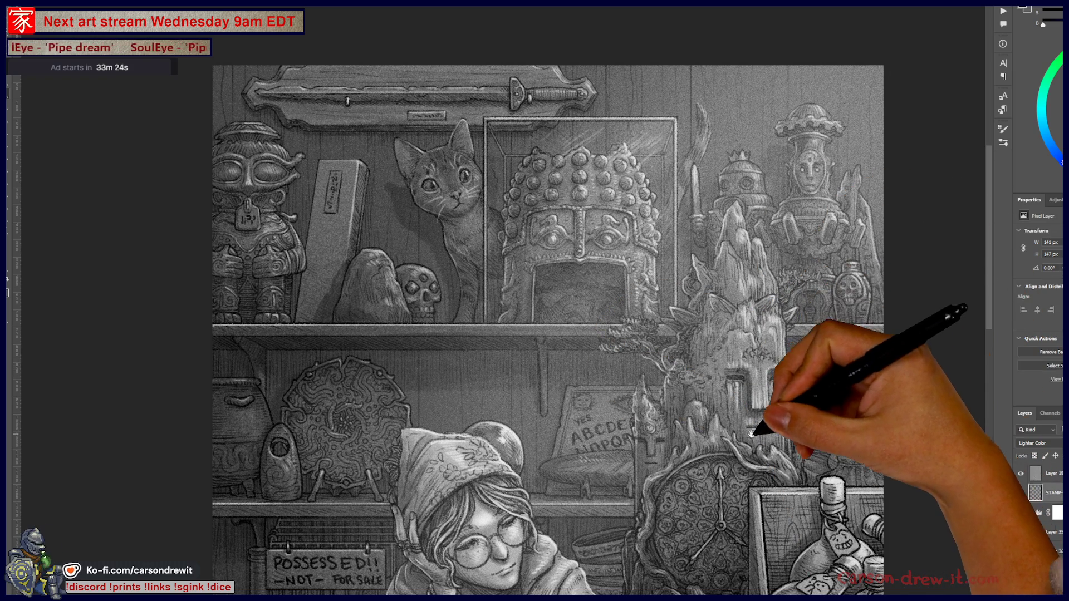
{"action": "scroll", "coordinate": [749, 432], "scroll_direction": "down", "scroll_amount": 7}
{"action": "scroll", "coordinate": [805, 311], "scroll_direction": "down", "scroll_amount": 10}
{"action": "scroll", "coordinate": [808, 349], "scroll_direction": "up", "scroll_amount": 15}
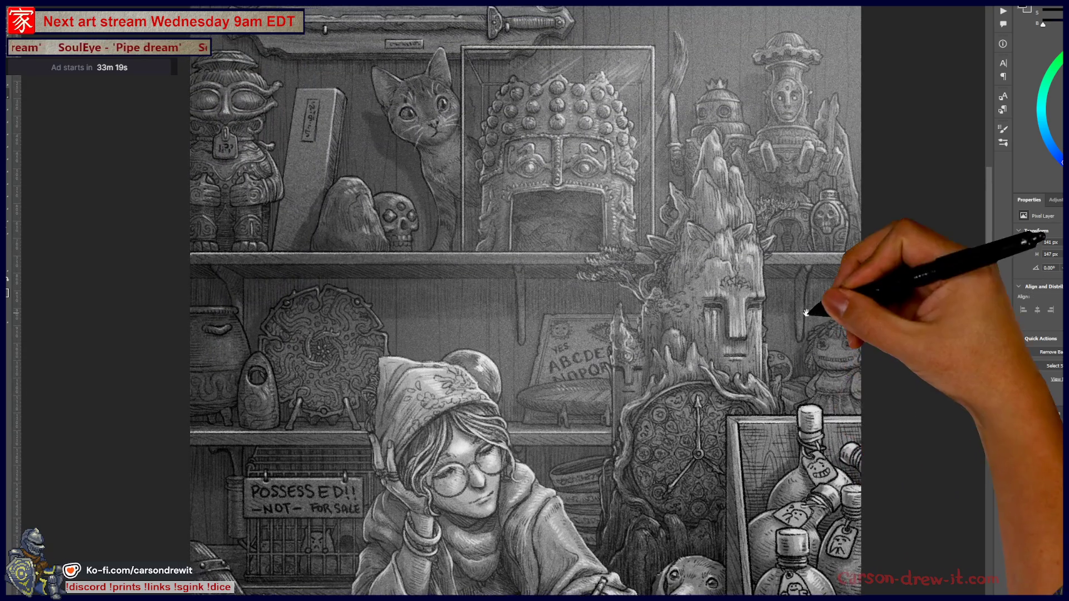
{"action": "left_click_drag", "start_coordinate": [806, 313], "coordinate": [807, 370]}
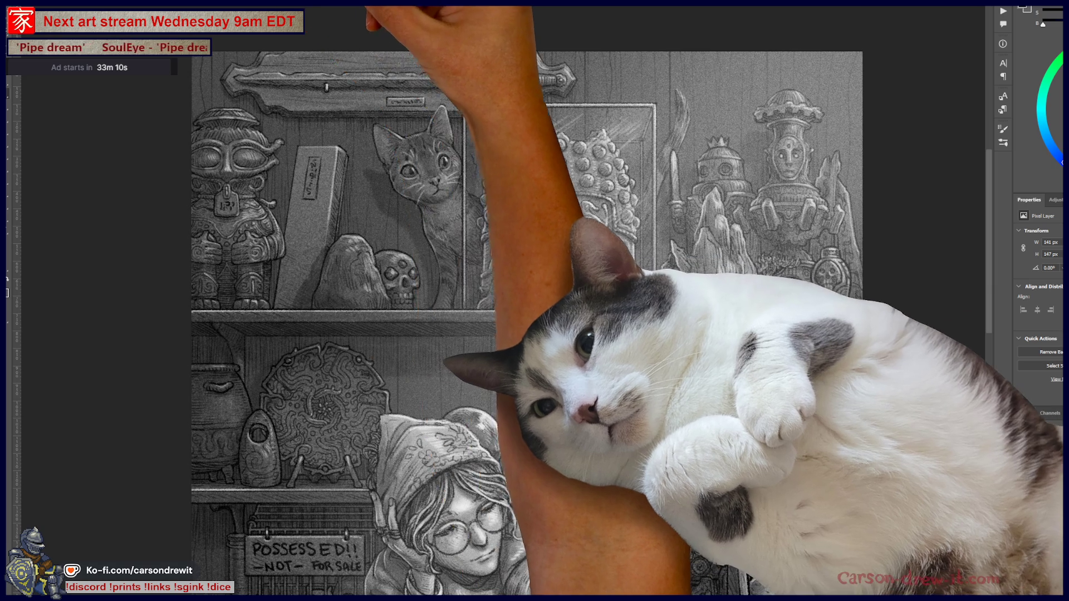
- Pan around the skeletal mermaid artwork to show its frame, tail, treasure chest and goblet
{"action": "left_click_drag", "start_coordinate": [682, 174], "coordinate": [703, 299]}
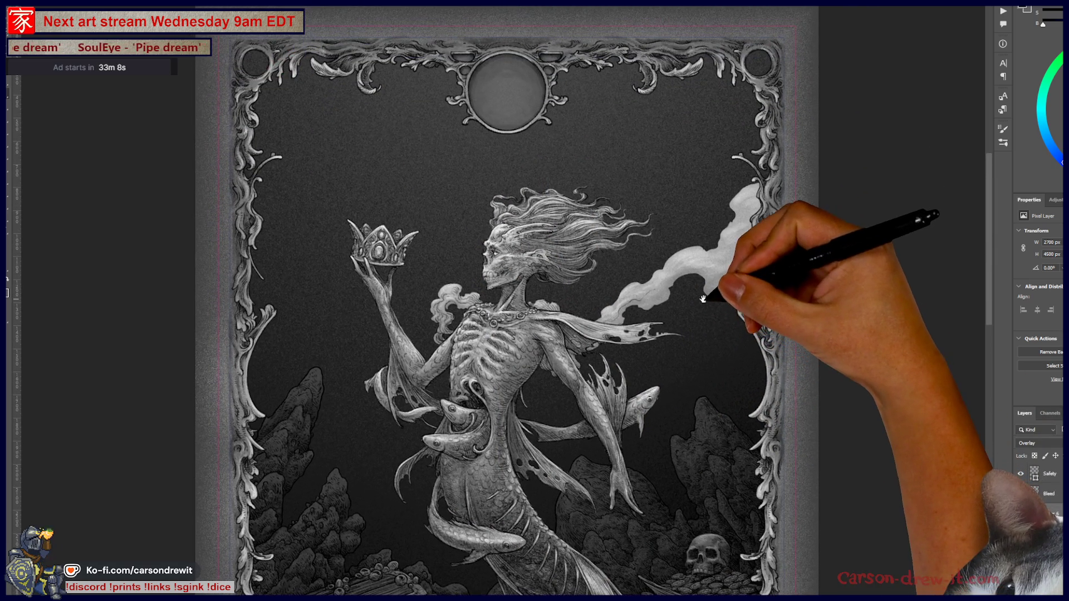
{"action": "left_click_drag", "start_coordinate": [764, 401], "coordinate": [778, 357]}
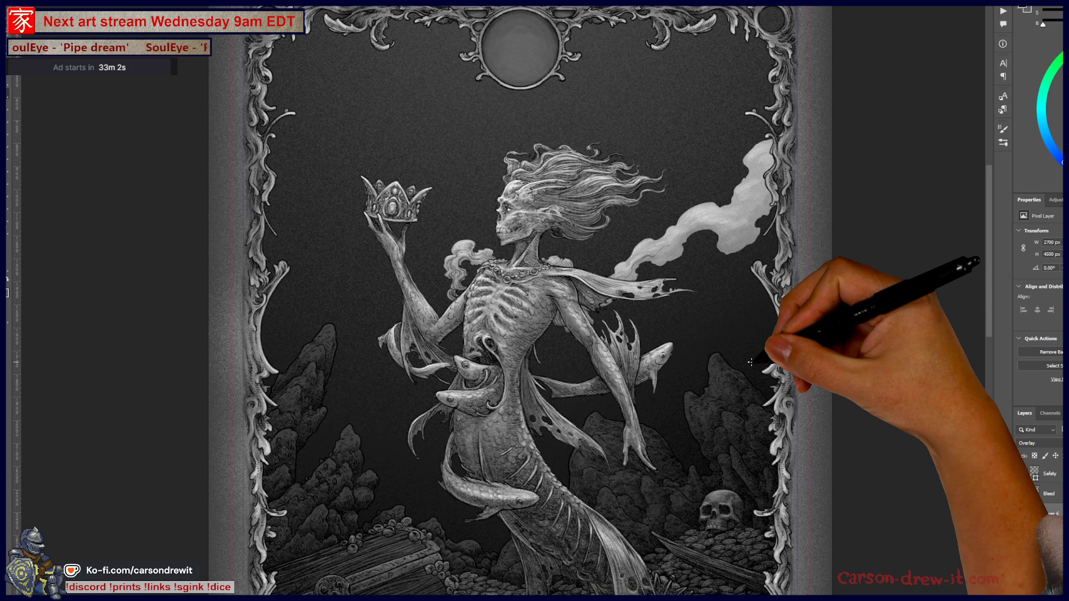
{"action": "left_click_drag", "start_coordinate": [749, 363], "coordinate": [758, 190]}
{"action": "mouse_move", "coordinate": [741, 416]}
{"action": "left_mouse_down"}
{"action": "mouse_move", "coordinate": [726, 353]}
{"action": "mouse_move", "coordinate": [761, 369]}
{"action": "mouse_move", "coordinate": [809, 364]}
{"action": "mouse_move", "coordinate": [763, 364]}
{"action": "mouse_move", "coordinate": [763, 379]}
{"action": "left_mouse_up"}
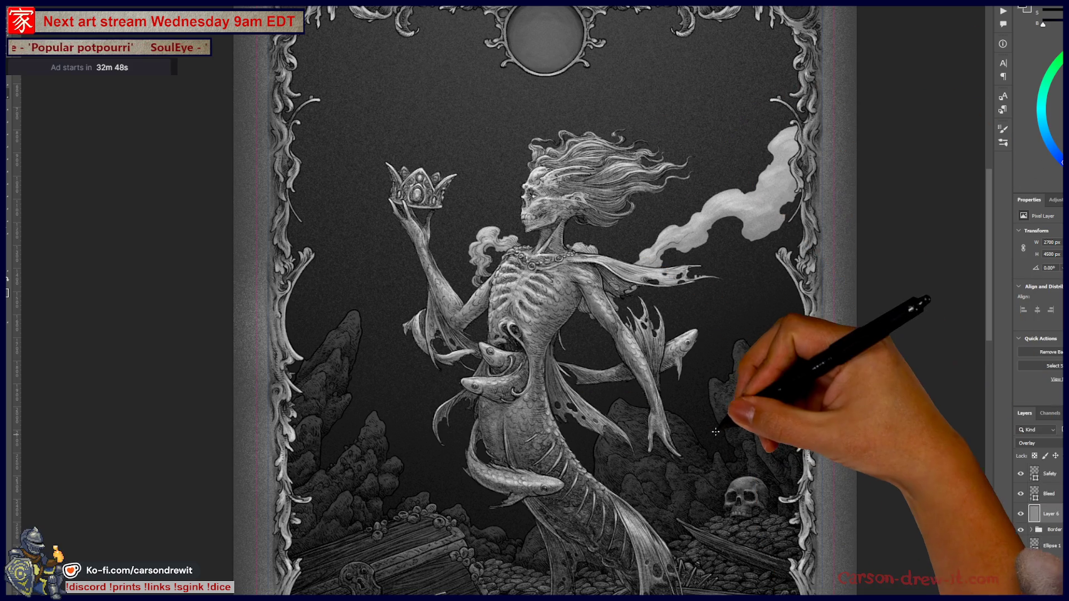
{"action": "left_click_drag", "start_coordinate": [760, 382], "coordinate": [767, 338]}
{"action": "mouse_move", "coordinate": [665, 378]}
{"action": "left_mouse_down"}
{"action": "mouse_move", "coordinate": [674, 409]}
{"action": "mouse_move", "coordinate": [657, 365]}
{"action": "mouse_move", "coordinate": [659, 237]}
{"action": "left_mouse_up"}
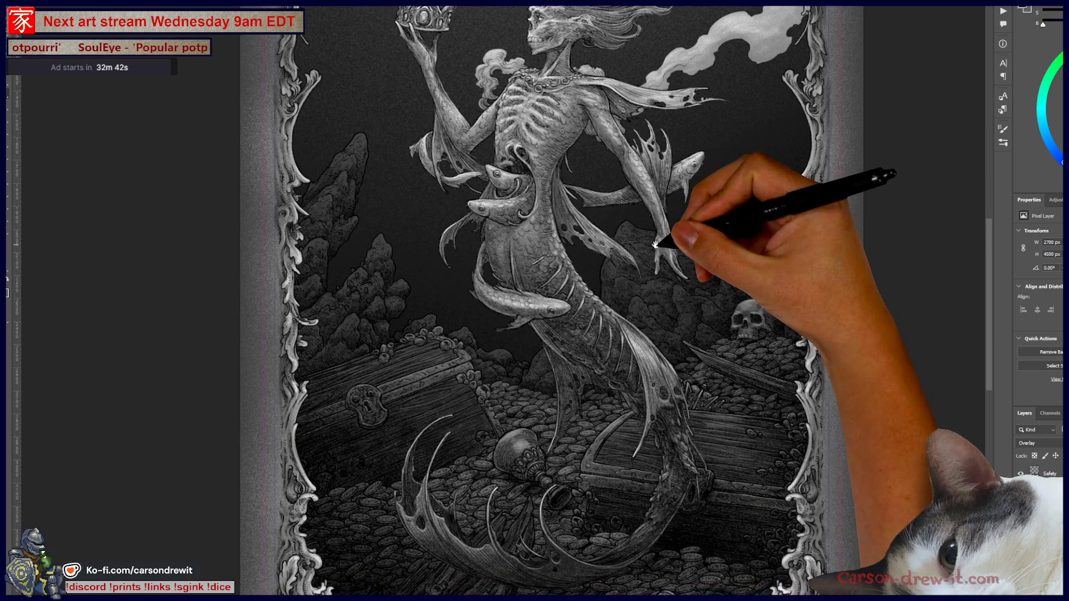
{"action": "mouse_move", "coordinate": [643, 415]}
{"action": "left_mouse_down"}
{"action": "mouse_move", "coordinate": [775, 382]}
{"action": "mouse_move", "coordinate": [978, 453]}
{"action": "left_mouse_up"}
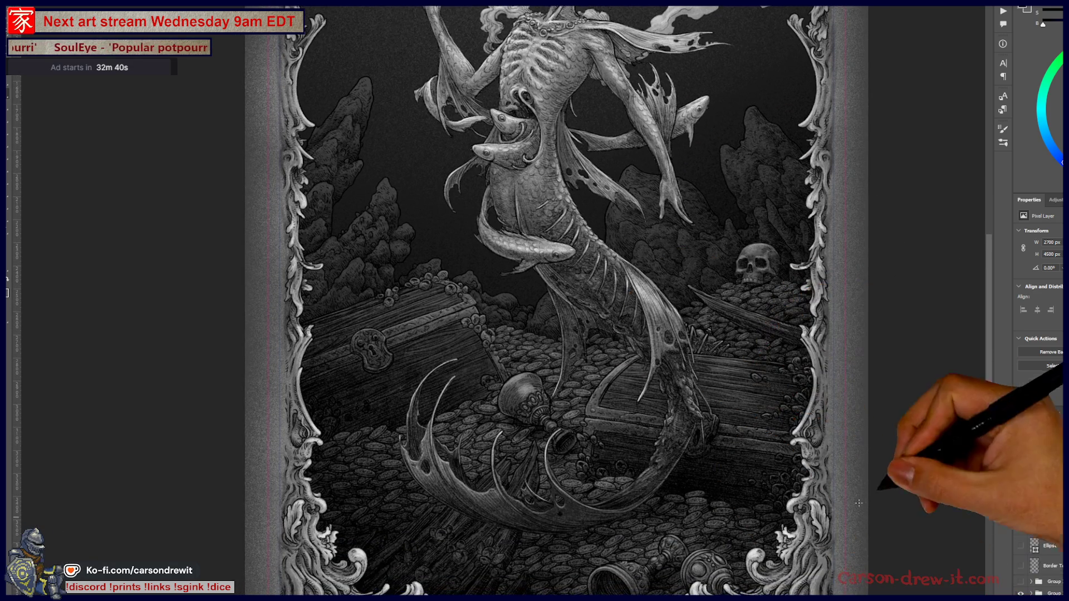
{"action": "mouse_move", "coordinate": [990, 382]}
{"action": "left_mouse_down"}
{"action": "mouse_move", "coordinate": [860, 387]}
{"action": "mouse_move", "coordinate": [932, 426]}
{"action": "mouse_move", "coordinate": [885, 437]}
{"action": "mouse_move", "coordinate": [873, 500]}
{"action": "mouse_move", "coordinate": [790, 440]}
{"action": "mouse_move", "coordinate": [725, 427]}
{"action": "mouse_move", "coordinate": [712, 410]}
{"action": "left_mouse_up"}
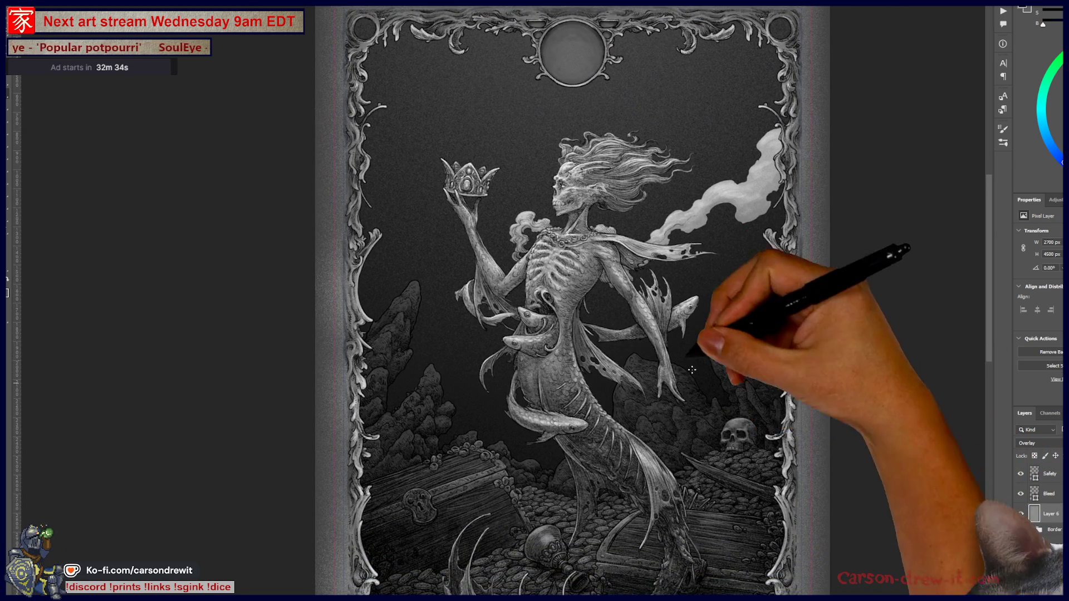
- View the sword-and-stone-arch line-art sketch in full, then bring up the Sketches 2025 folder
{"action": "key", "text": "ctrl+Tab"}
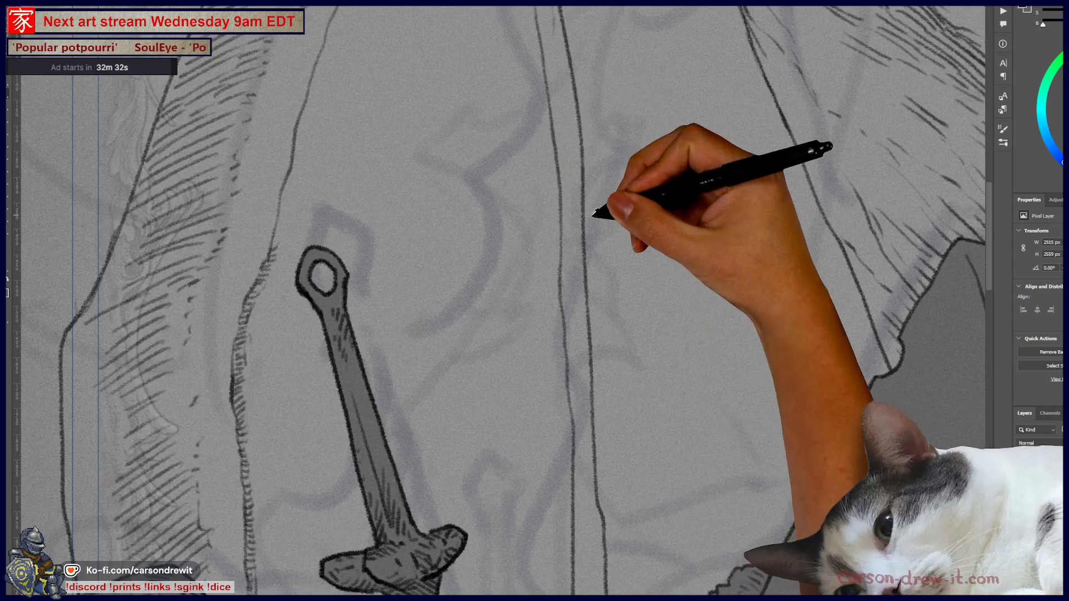
{"action": "scroll", "coordinate": [593, 216], "scroll_direction": "down", "scroll_amount": 5}
{"action": "mouse_move", "coordinate": [544, 282]}
{"action": "left_mouse_down"}
{"action": "mouse_move", "coordinate": [537, 353]}
{"action": "mouse_move", "coordinate": [524, 374]}
{"action": "mouse_move", "coordinate": [509, 367]}
{"action": "left_mouse_up"}
{"action": "scroll", "coordinate": [529, 402], "scroll_direction": "up", "scroll_amount": 3}
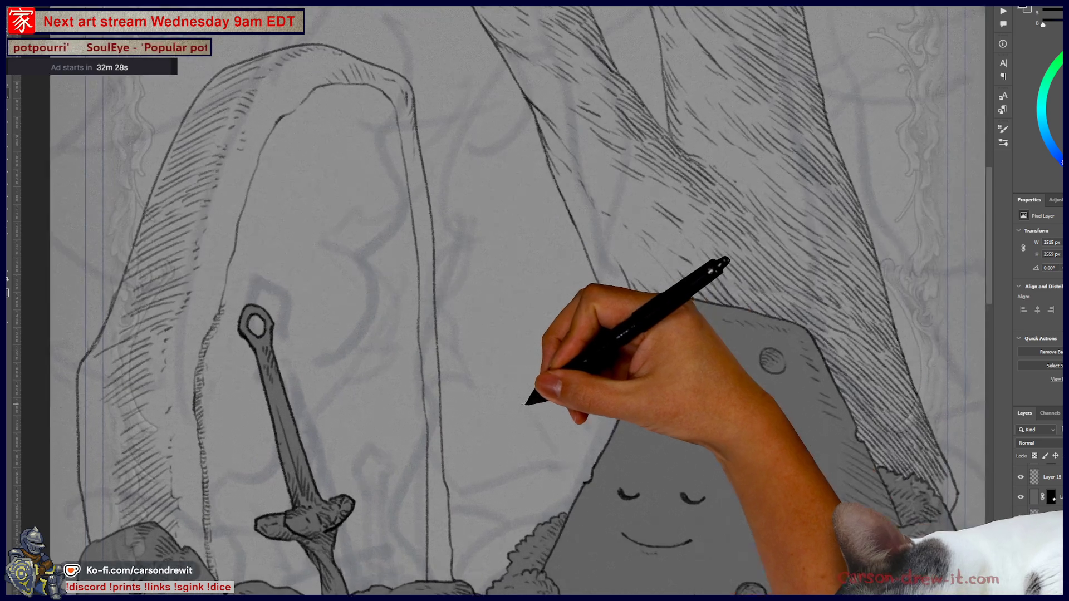
{"action": "scroll", "coordinate": [571, 369], "scroll_direction": "down", "scroll_amount": 3}
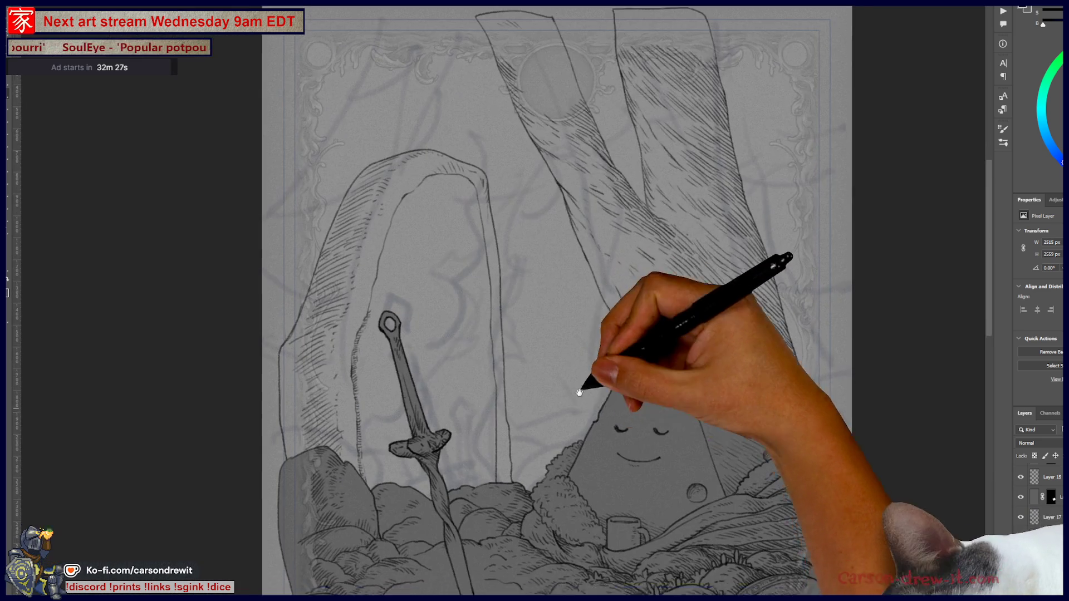
{"action": "left_click_drag", "start_coordinate": [579, 410], "coordinate": [579, 286]}
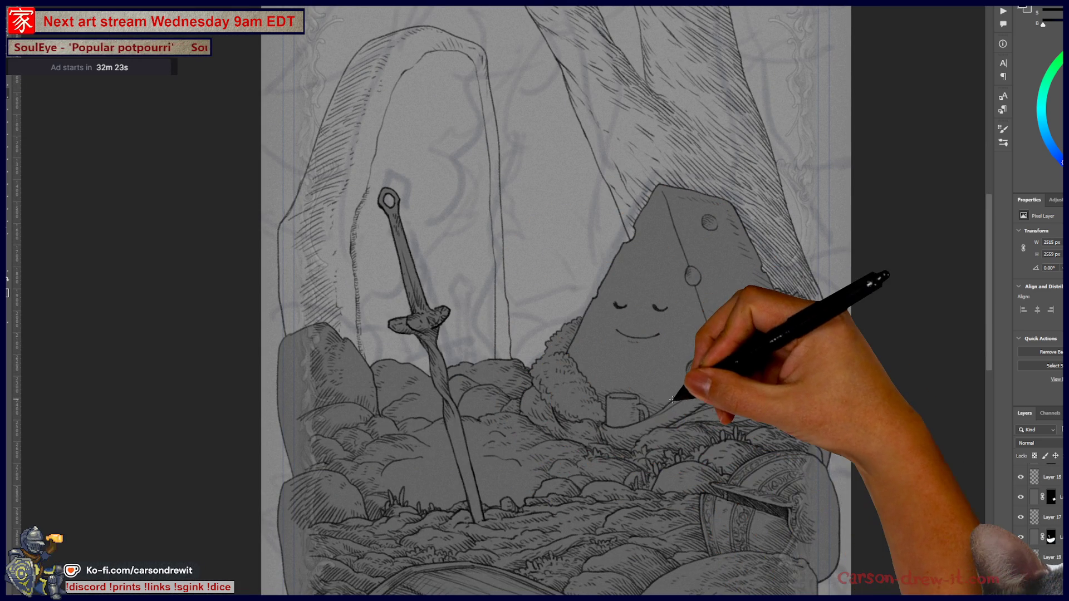
{"action": "mouse_move", "coordinate": [554, 321]}
{"action": "left_mouse_down"}
{"action": "mouse_move", "coordinate": [551, 259]}
{"action": "mouse_move", "coordinate": [539, 427]}
{"action": "mouse_move", "coordinate": [524, 440]}
{"action": "left_mouse_up"}
{"action": "scroll", "coordinate": [525, 303], "scroll_direction": "up", "scroll_amount": 2}
{"action": "scroll", "coordinate": [541, 424], "scroll_direction": "up", "scroll_amount": 1}
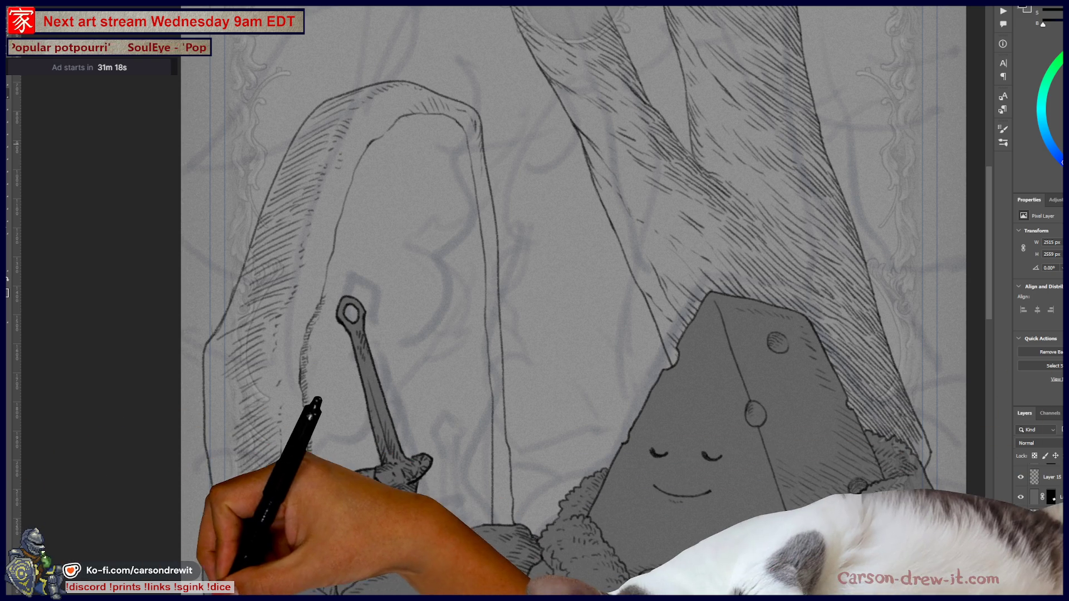
{"action": "key", "text": "alt+Tab"}
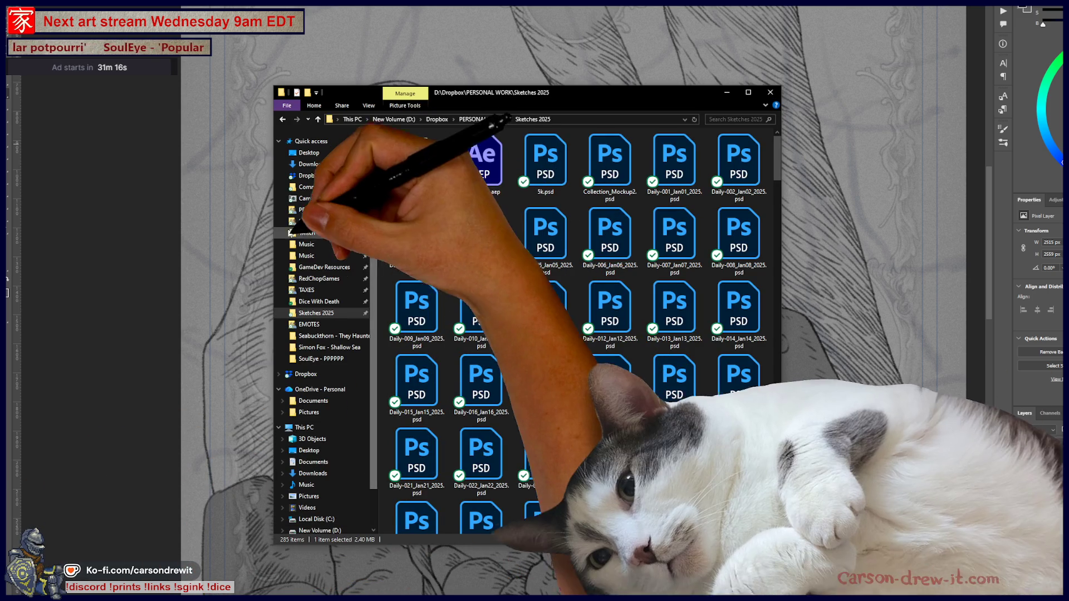
{"action": "left_click", "coordinate": [323, 244]}
{"action": "key", "text": "alt+Tab"}
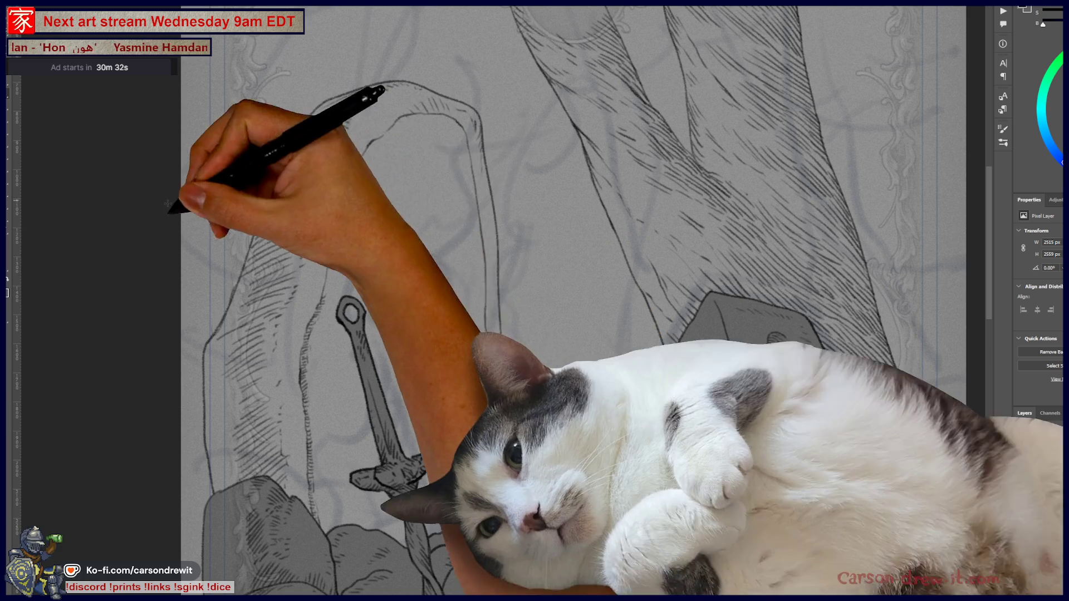
- With the TGTS-Grindhouse brush, extend the inner arch contour over its top and begin a box
{"action": "key", "text": "F5"}
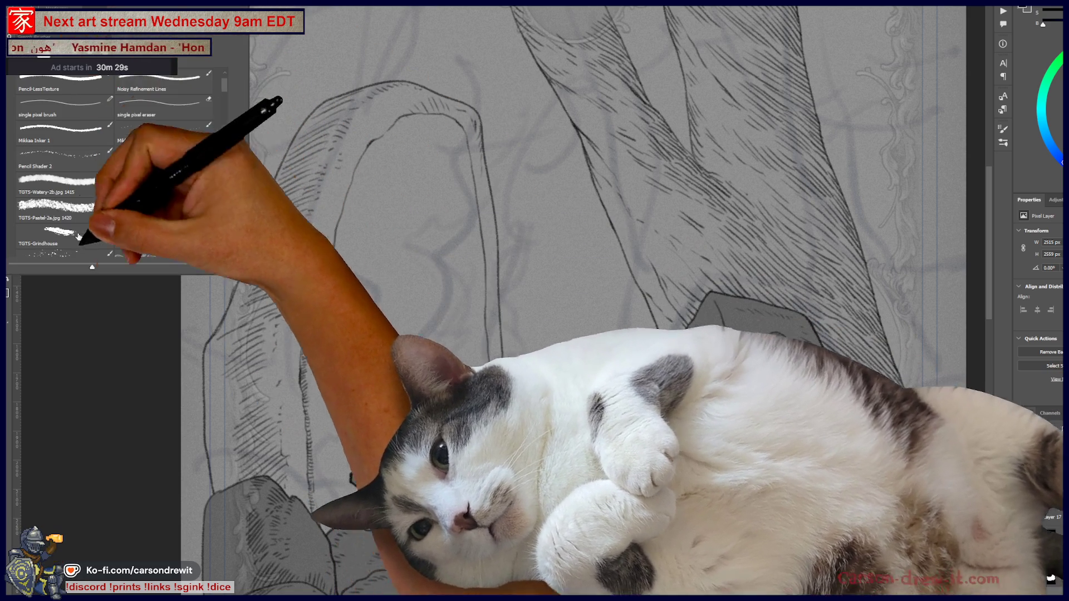
{"action": "double_click", "coordinate": [78, 237]}
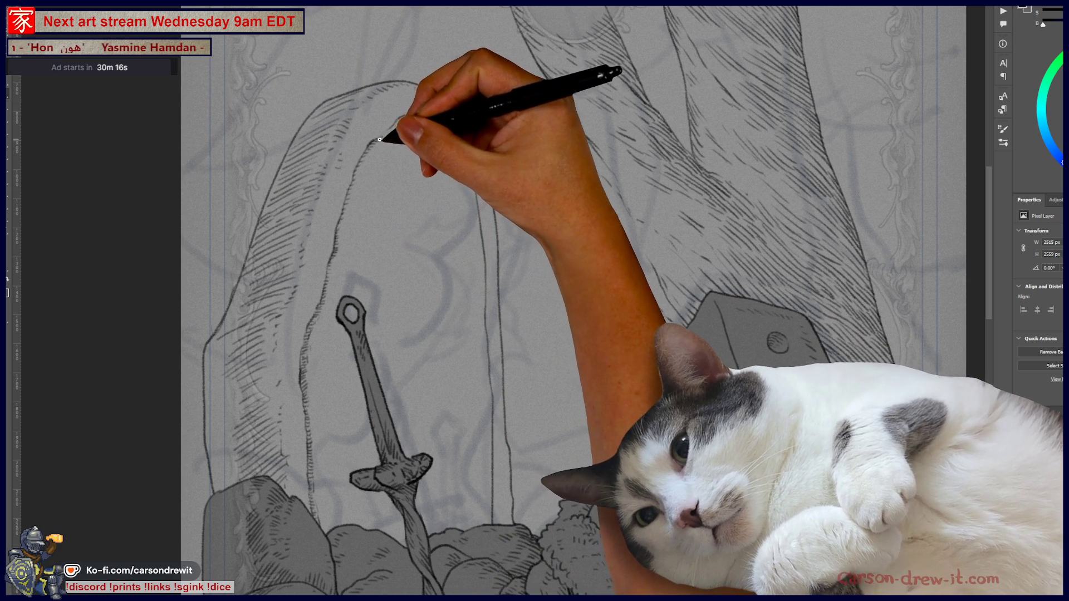
{"action": "mouse_move", "coordinate": [404, 117]}
{"action": "left_mouse_down"}
{"action": "mouse_move", "coordinate": [437, 110]}
{"action": "mouse_move", "coordinate": [479, 131]}
{"action": "left_mouse_up"}
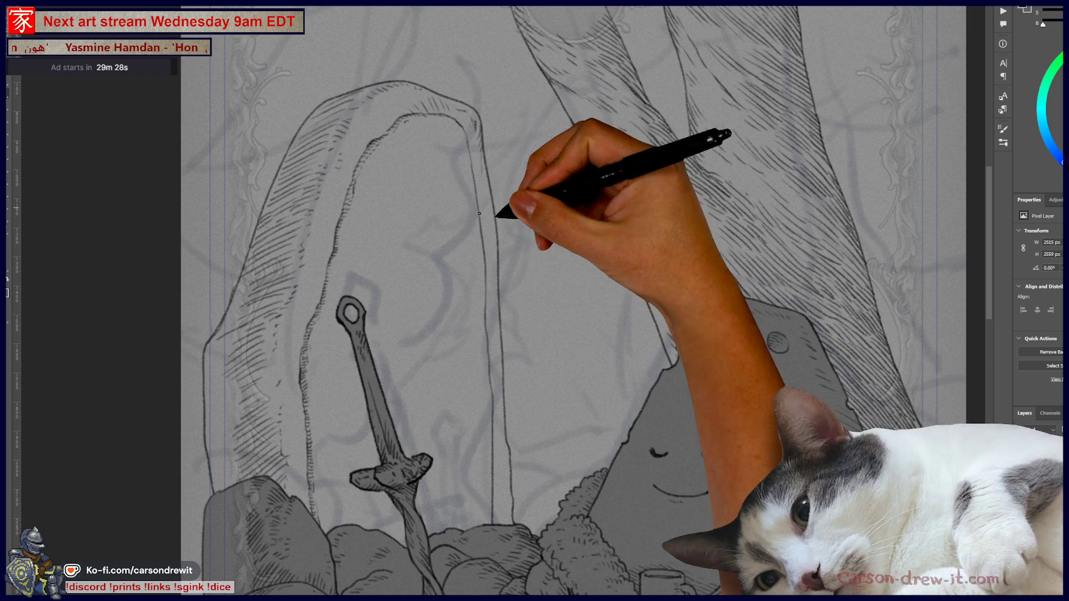
{"action": "mouse_move", "coordinate": [449, 223]}
{"action": "left_mouse_down"}
{"action": "mouse_move", "coordinate": [440, 245]}
{"action": "mouse_move", "coordinate": [452, 345]}
{"action": "mouse_move", "coordinate": [548, 320]}
{"action": "left_mouse_up"}
- Sketch the box's top and side edges, a small cat on its corner, and strokes above and inside it
{"action": "left_click_drag", "start_coordinate": [418, 294], "coordinate": [510, 275]}
{"action": "mouse_move", "coordinate": [450, 223]}
{"action": "left_mouse_down"}
{"action": "mouse_move", "coordinate": [534, 203]}
{"action": "mouse_move", "coordinate": [520, 267]}
{"action": "mouse_move", "coordinate": [549, 317]}
{"action": "left_mouse_up"}
{"action": "mouse_move", "coordinate": [529, 245]}
{"action": "left_mouse_down"}
{"action": "mouse_move", "coordinate": [546, 205]}
{"action": "mouse_move", "coordinate": [530, 245]}
{"action": "left_mouse_up"}
{"action": "left_click_drag", "start_coordinate": [548, 314], "coordinate": [557, 293]}
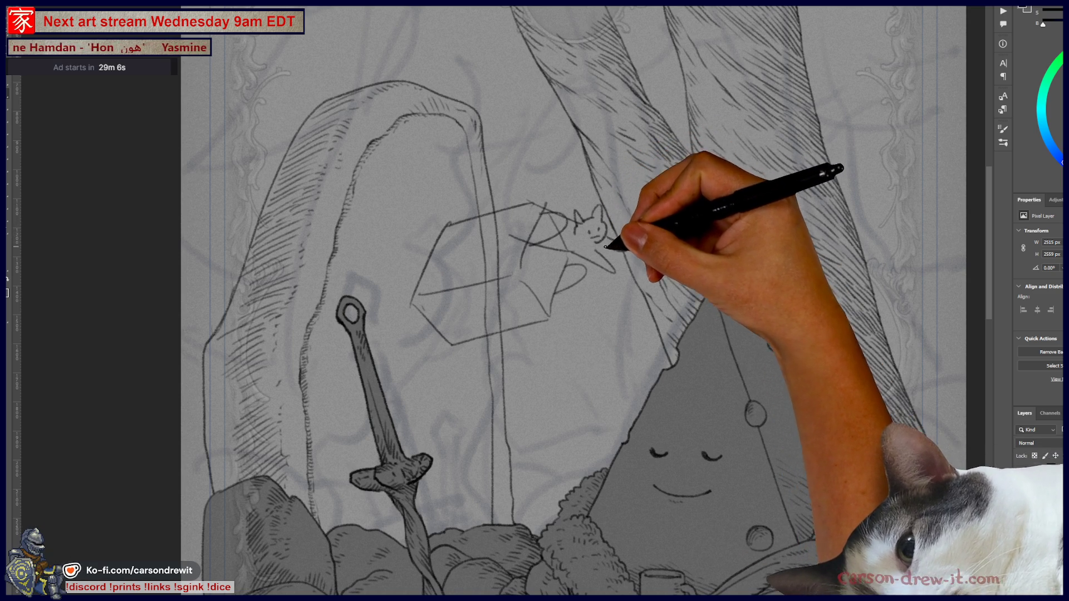
{"action": "left_click_drag", "start_coordinate": [482, 168], "coordinate": [509, 206]}
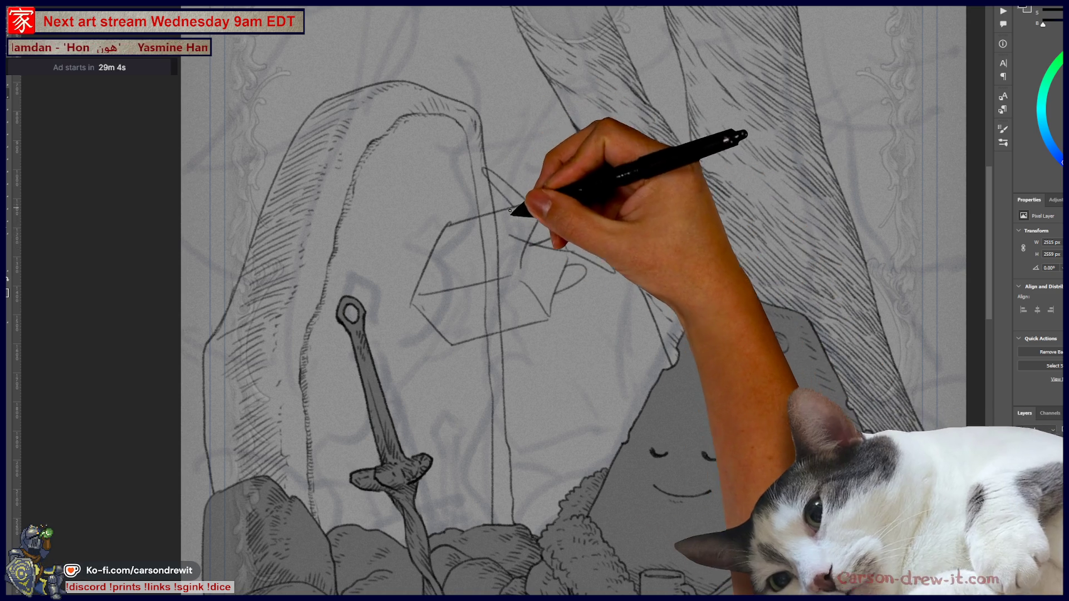
{"action": "mouse_move", "coordinate": [473, 239]}
{"action": "left_mouse_down"}
{"action": "mouse_move", "coordinate": [506, 246]}
{"action": "mouse_move", "coordinate": [497, 212]}
{"action": "mouse_move", "coordinate": [522, 222]}
{"action": "left_mouse_up"}
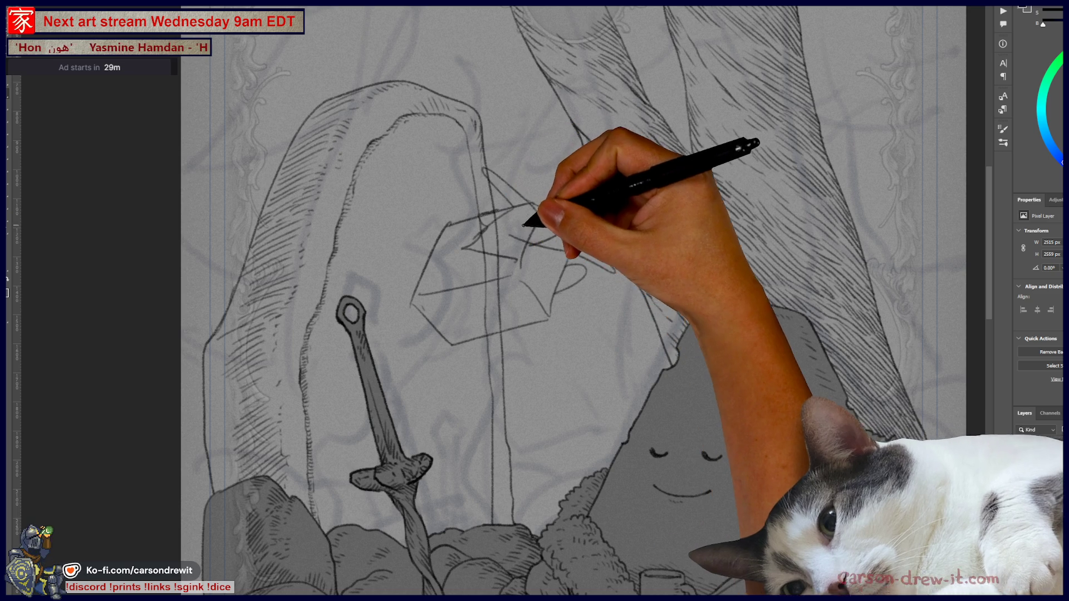
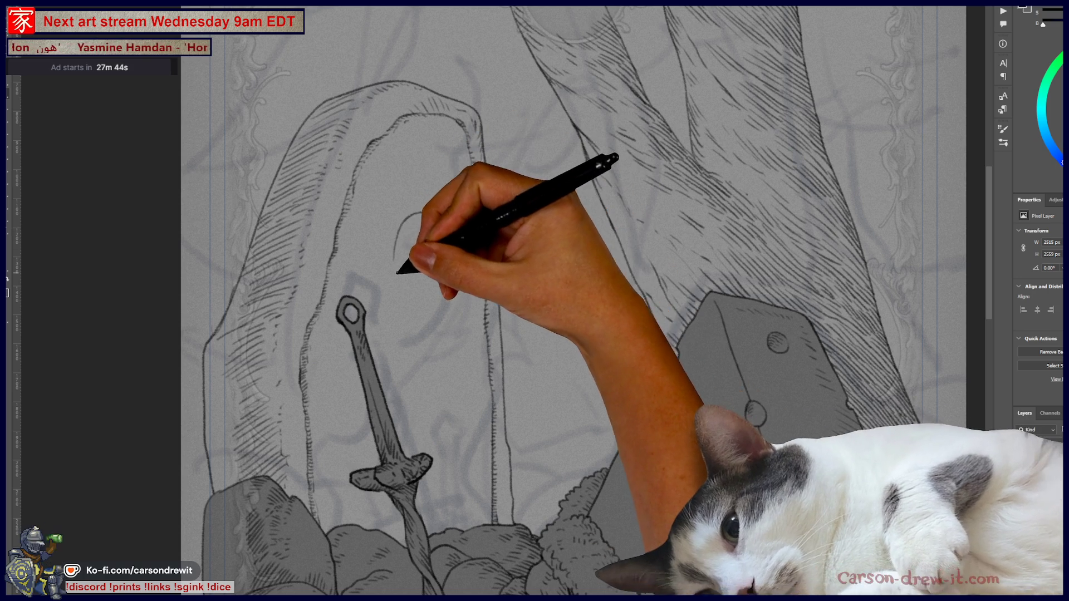
- Close the sun's oval outline and draw short and long rays radiating around it
{"action": "left_click_drag", "start_coordinate": [397, 273], "coordinate": [448, 238]}
{"action": "left_click_drag", "start_coordinate": [388, 164], "coordinate": [401, 210]}
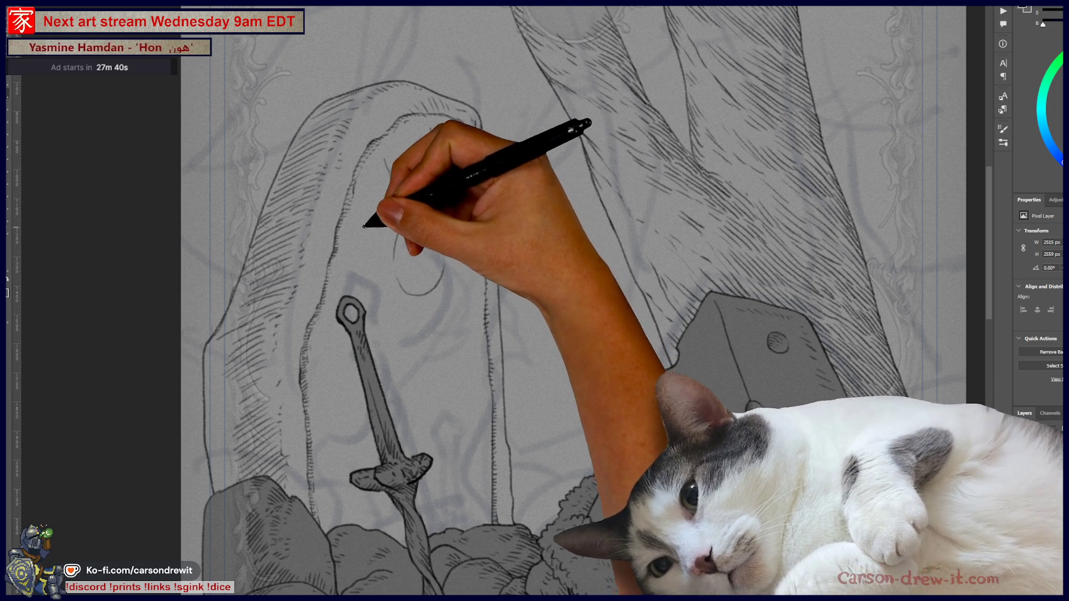
{"action": "left_click_drag", "start_coordinate": [349, 276], "coordinate": [378, 273]}
{"action": "left_click_drag", "start_coordinate": [453, 270], "coordinate": [473, 277]}
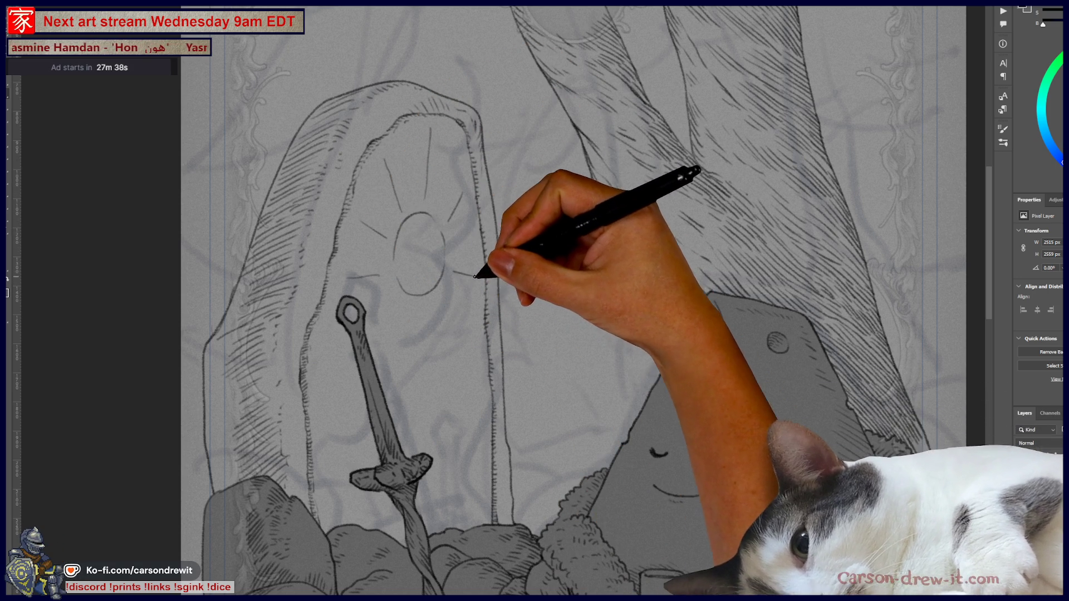
{"action": "left_click_drag", "start_coordinate": [390, 305], "coordinate": [322, 391]}
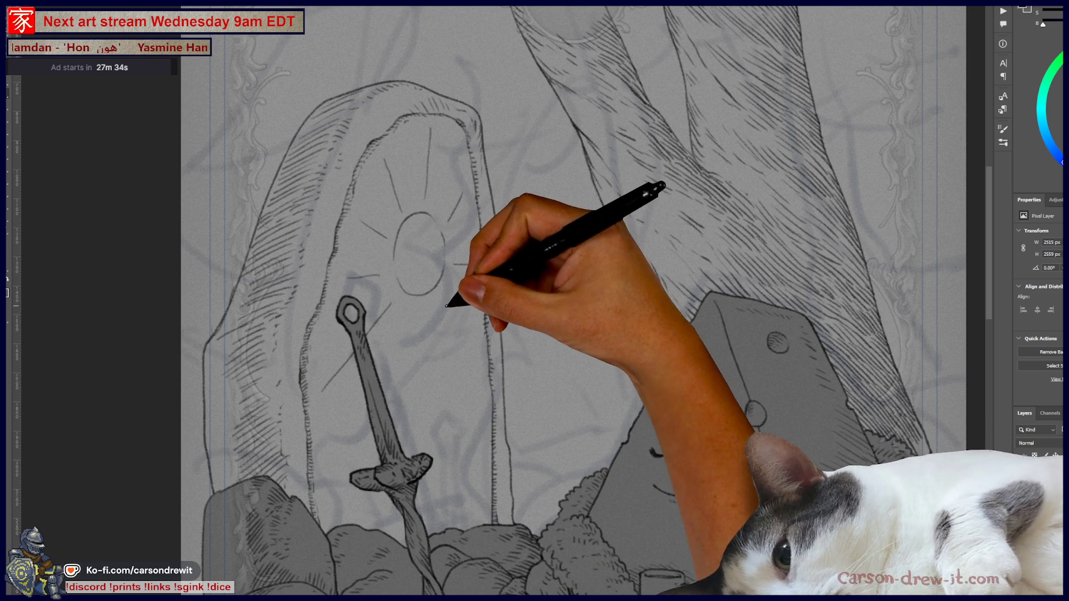
{"action": "left_click_drag", "start_coordinate": [447, 306], "coordinate": [478, 338]}
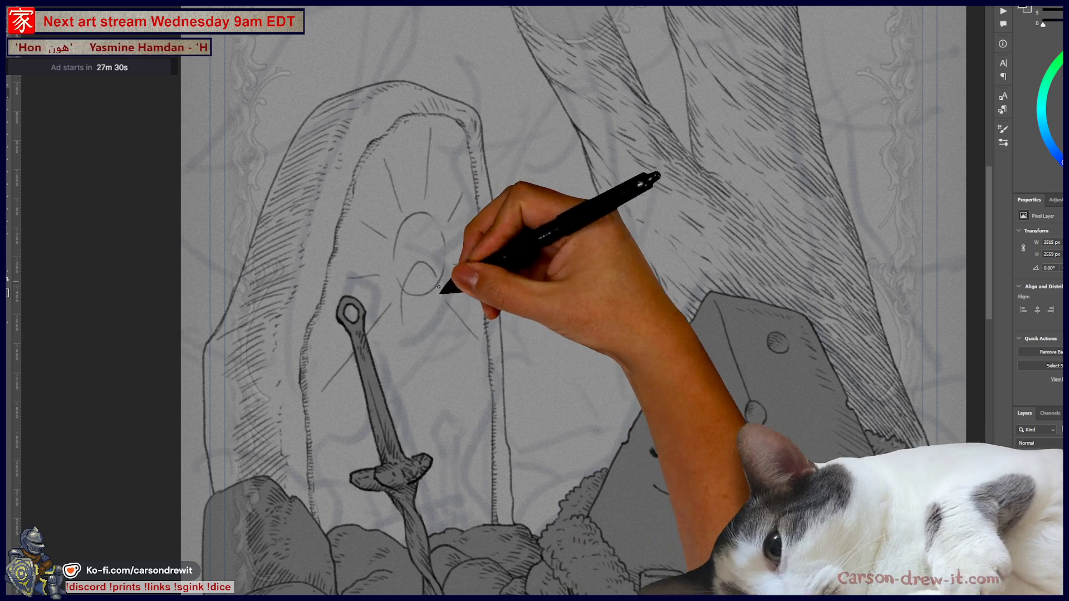
{"action": "left_click_drag", "start_coordinate": [444, 305], "coordinate": [445, 333]}
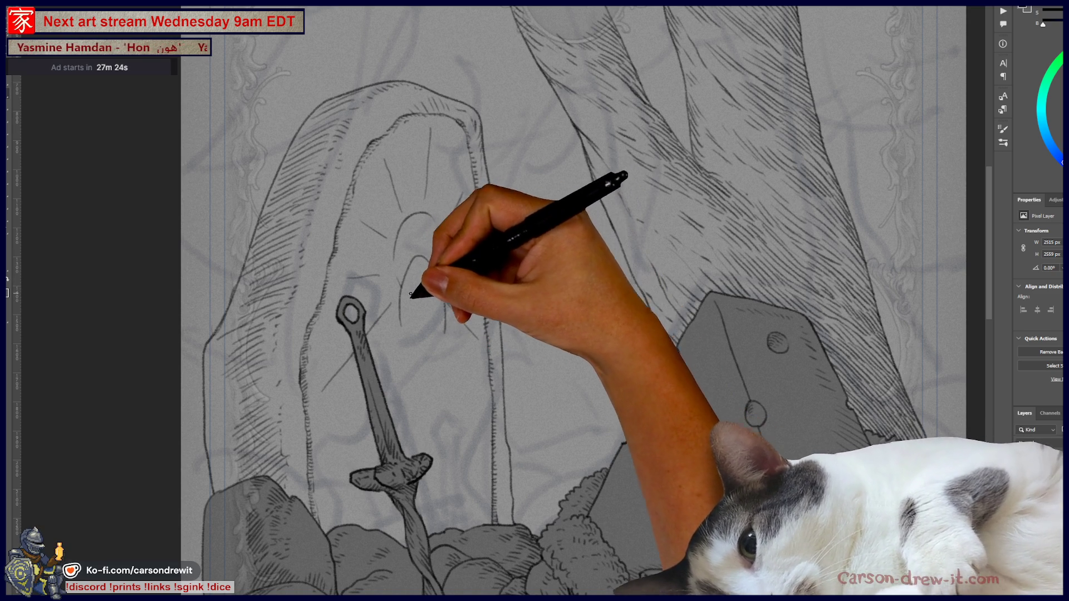
- Sketch a curved arch below the sun and add curly rune marks beside the sword blade
{"action": "left_click_drag", "start_coordinate": [417, 286], "coordinate": [413, 338]}
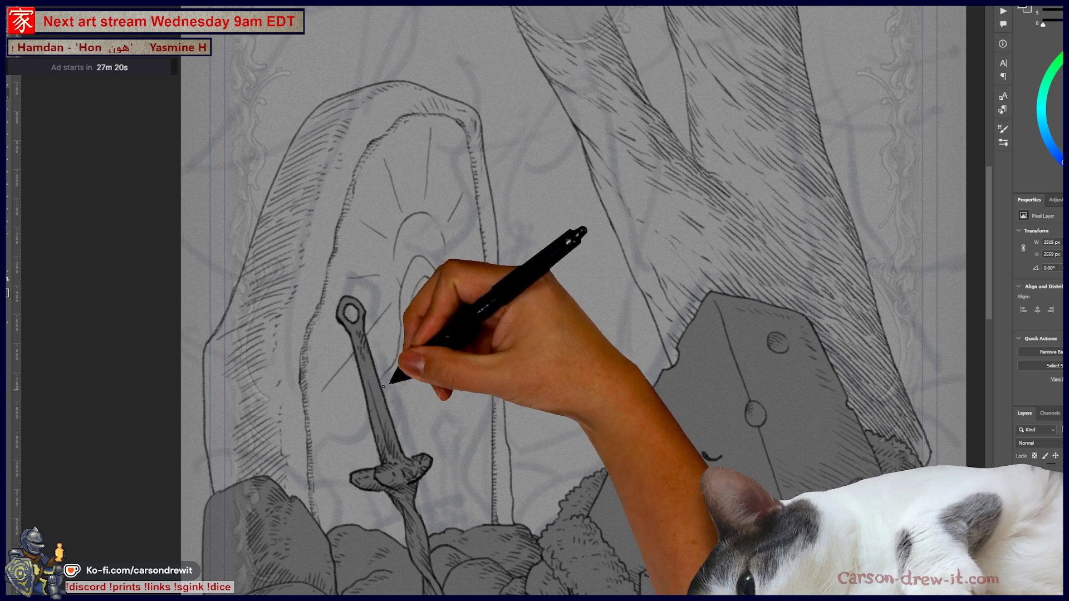
{"action": "left_click_drag", "start_coordinate": [446, 323], "coordinate": [456, 361]}
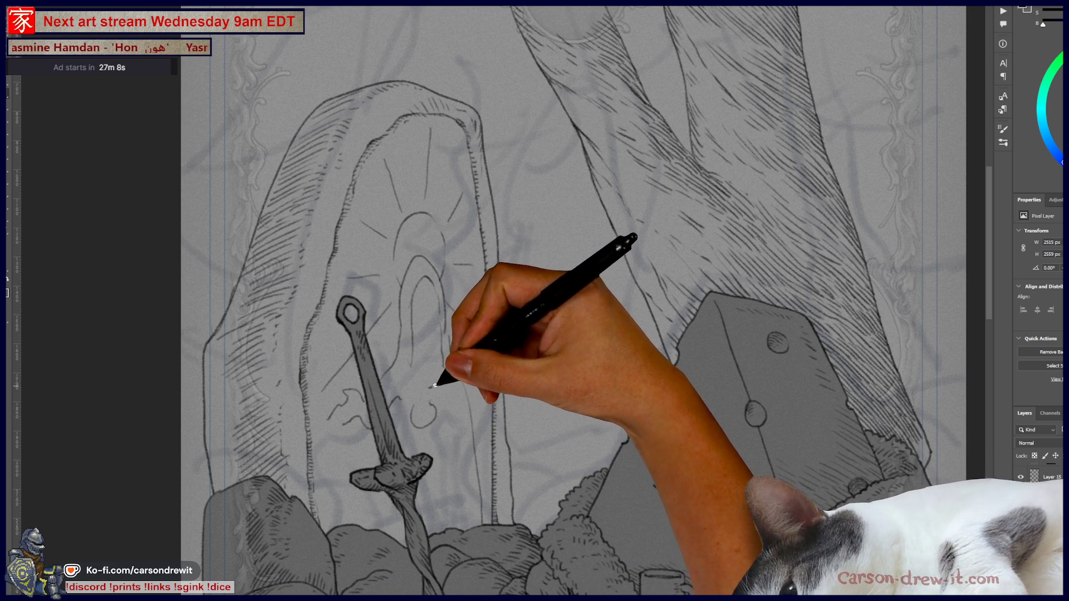
{"action": "mouse_move", "coordinate": [449, 386]}
{"action": "left_mouse_down"}
{"action": "mouse_move", "coordinate": [466, 410]}
{"action": "mouse_move", "coordinate": [453, 410]}
{"action": "mouse_move", "coordinate": [458, 397]}
{"action": "mouse_move", "coordinate": [474, 409]}
{"action": "left_mouse_up"}
- Add rune marks right of the sword and draw a small skull inside the arch
{"action": "left_click_drag", "start_coordinate": [473, 362], "coordinate": [469, 382]}
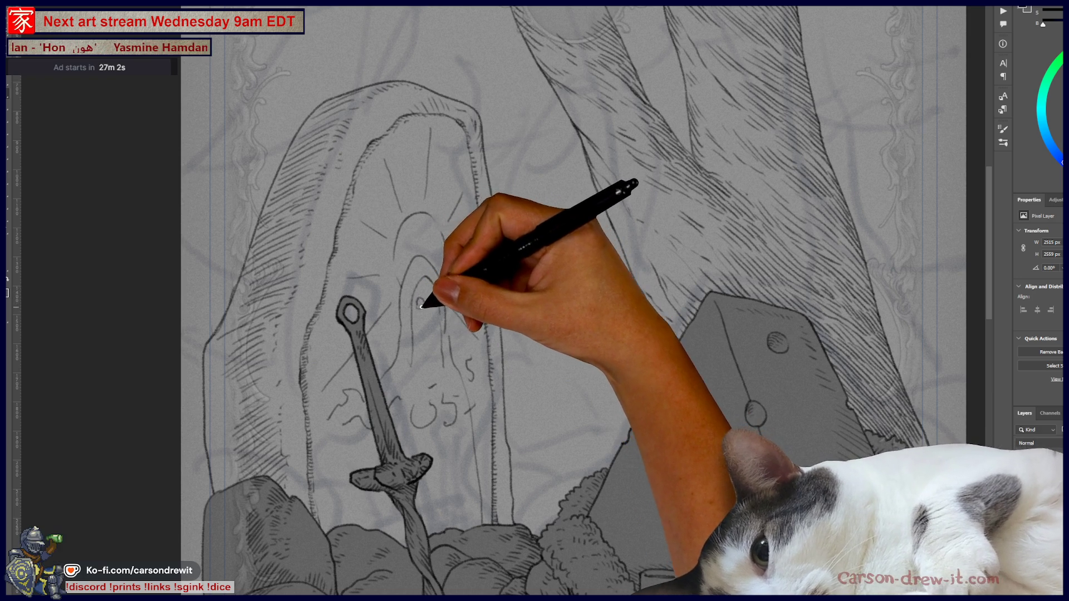
{"action": "left_click_drag", "start_coordinate": [422, 305], "coordinate": [434, 305]}
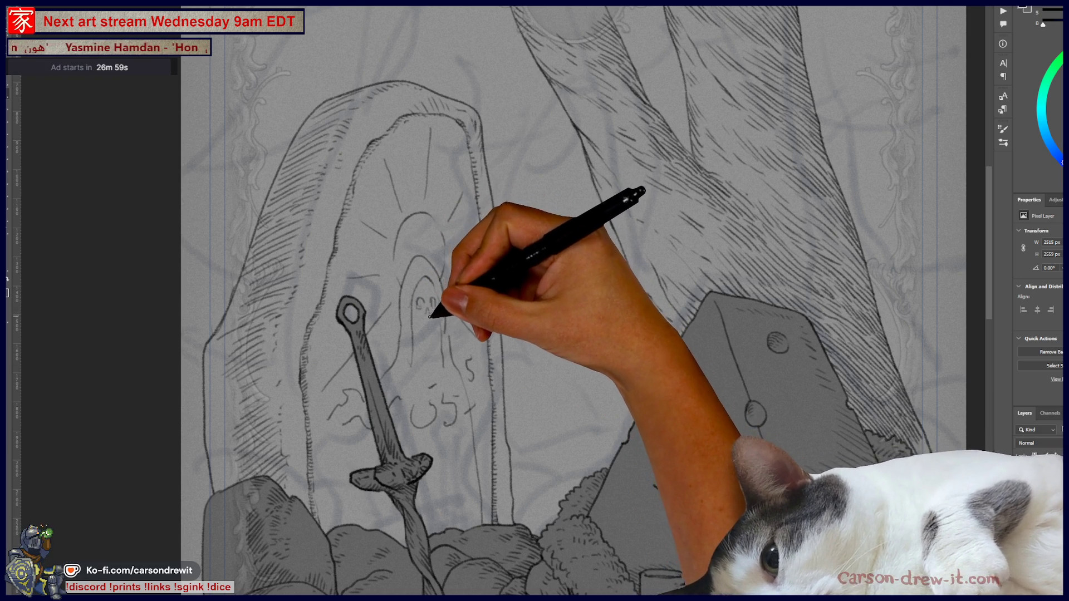
{"action": "mouse_move", "coordinate": [417, 321]}
{"action": "left_mouse_down"}
{"action": "mouse_move", "coordinate": [429, 327]}
{"action": "mouse_move", "coordinate": [444, 310]}
{"action": "mouse_move", "coordinate": [420, 351]}
{"action": "left_mouse_up"}
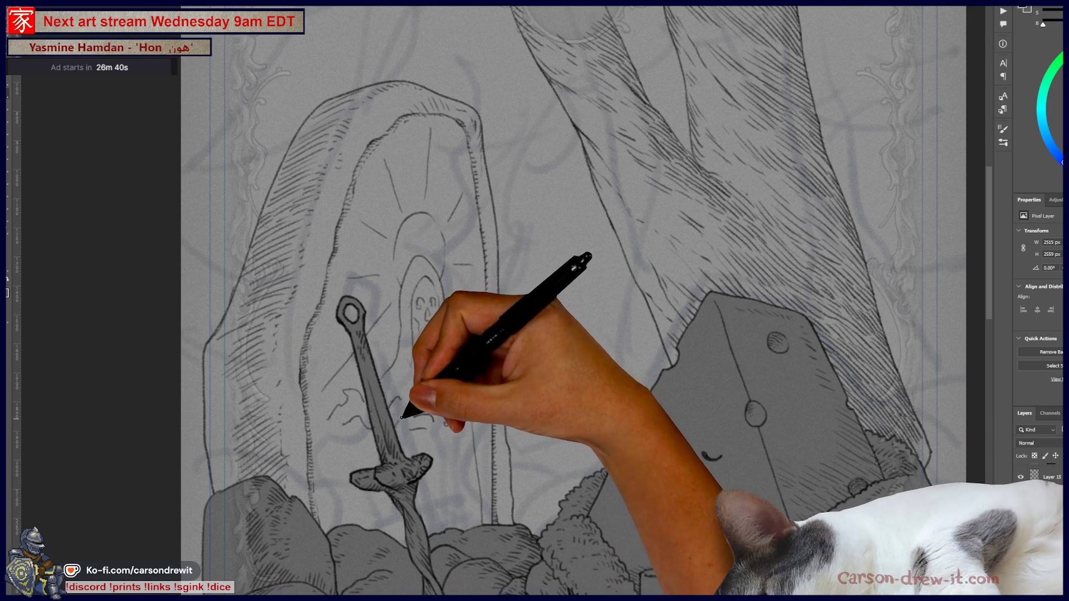
- Draw a small rune circle beside the sword and shade the crossguard darker
{"action": "left_click_drag", "start_coordinate": [338, 424], "coordinate": [345, 428]}
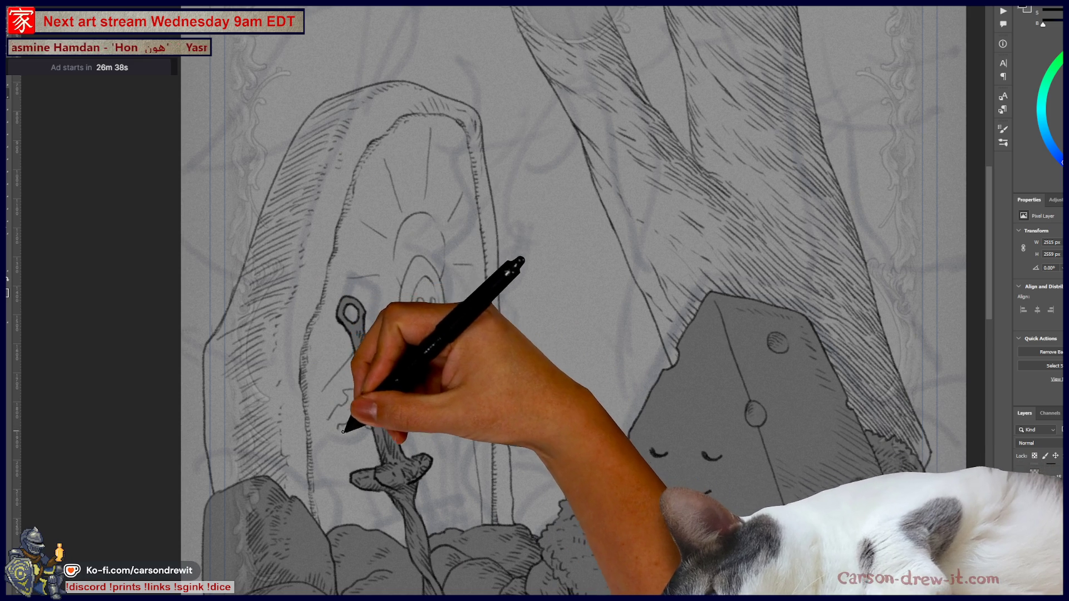
{"action": "mouse_move", "coordinate": [384, 478]}
{"action": "left_mouse_down"}
{"action": "mouse_move", "coordinate": [365, 452]}
{"action": "mouse_move", "coordinate": [391, 455]}
{"action": "left_mouse_up"}
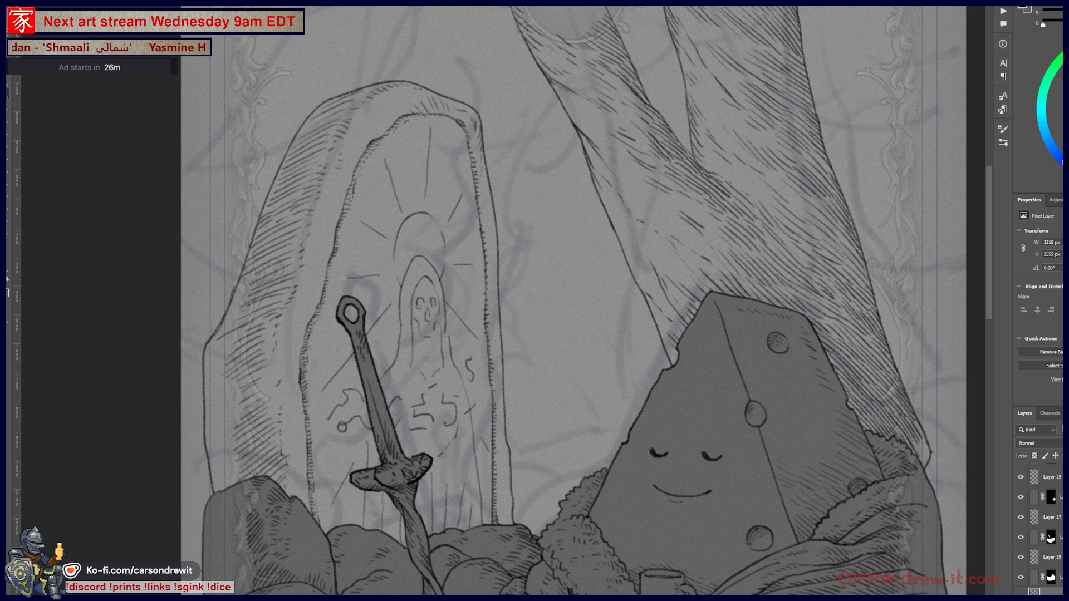
{"action": "scroll", "coordinate": [479, 503], "scroll_direction": "up", "scroll_amount": 3}
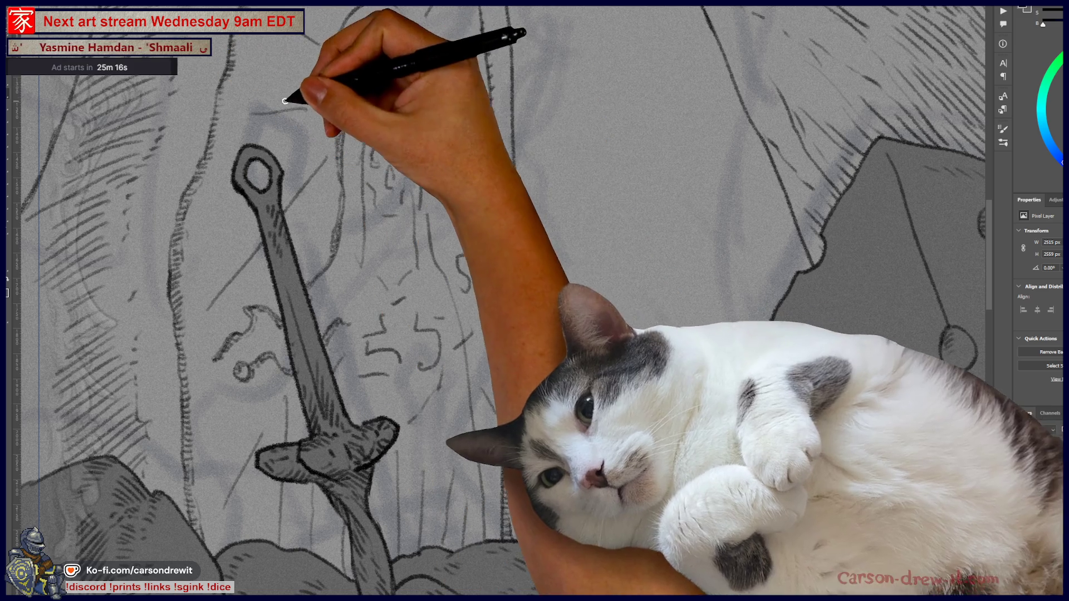
- Pan the view to show the area above the hooded skull figure and the halo's top
{"action": "mouse_move", "coordinate": [286, 96]}
{"action": "left_mouse_down"}
{"action": "mouse_move", "coordinate": [405, 139]}
{"action": "mouse_move", "coordinate": [429, 227]}
{"action": "left_mouse_up"}
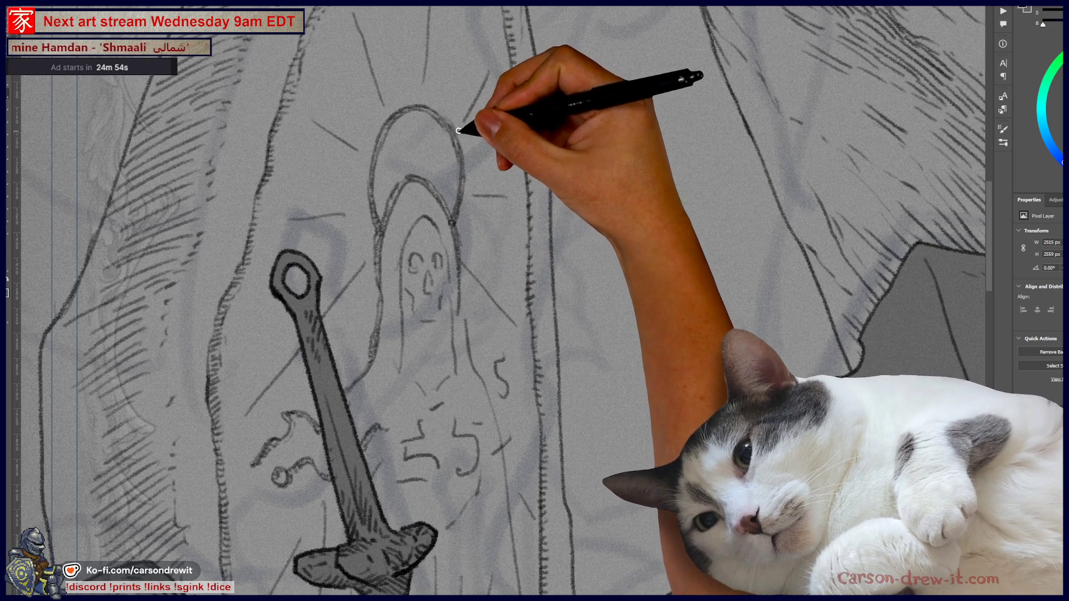
{"action": "left_click_drag", "start_coordinate": [555, 307], "coordinate": [616, 425]}
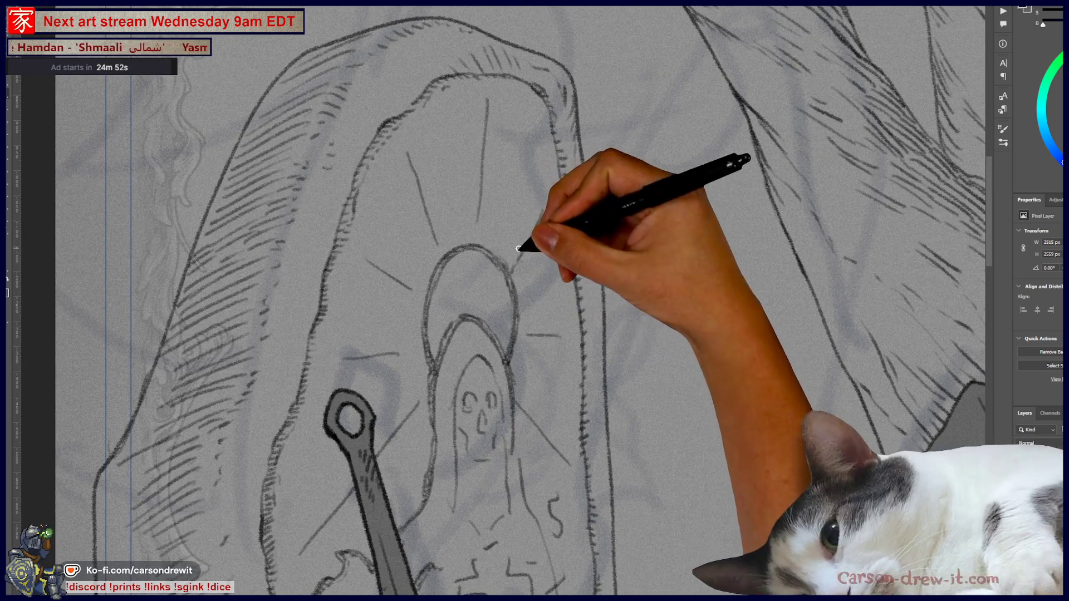
- Extend and retrace the vertical rays above the halo and add a short ray on its right
{"action": "left_click_drag", "start_coordinate": [512, 271], "coordinate": [539, 209]}
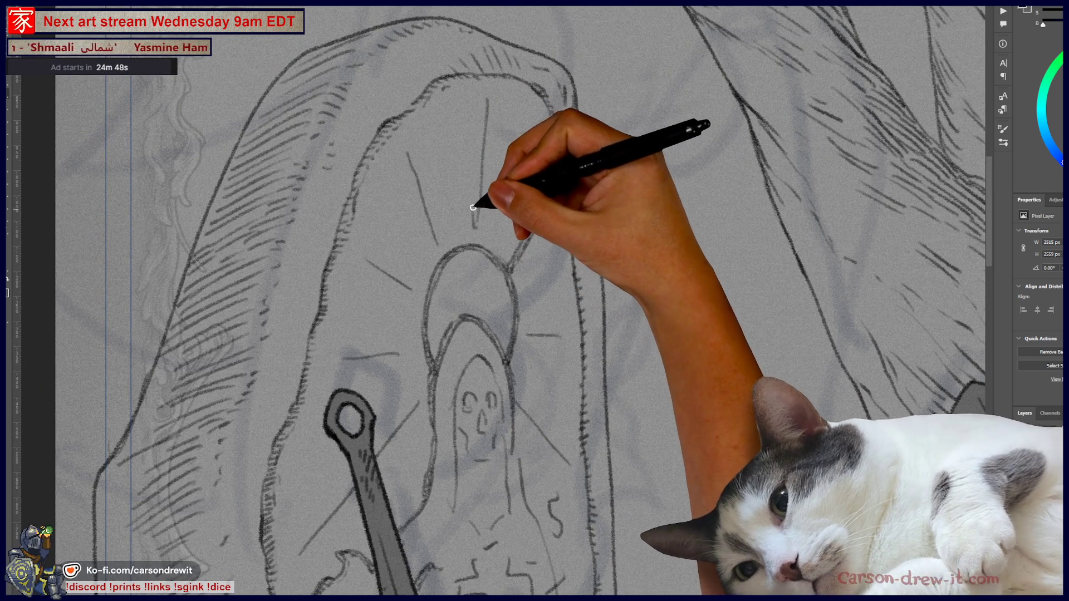
{"action": "left_click_drag", "start_coordinate": [487, 114], "coordinate": [476, 211]}
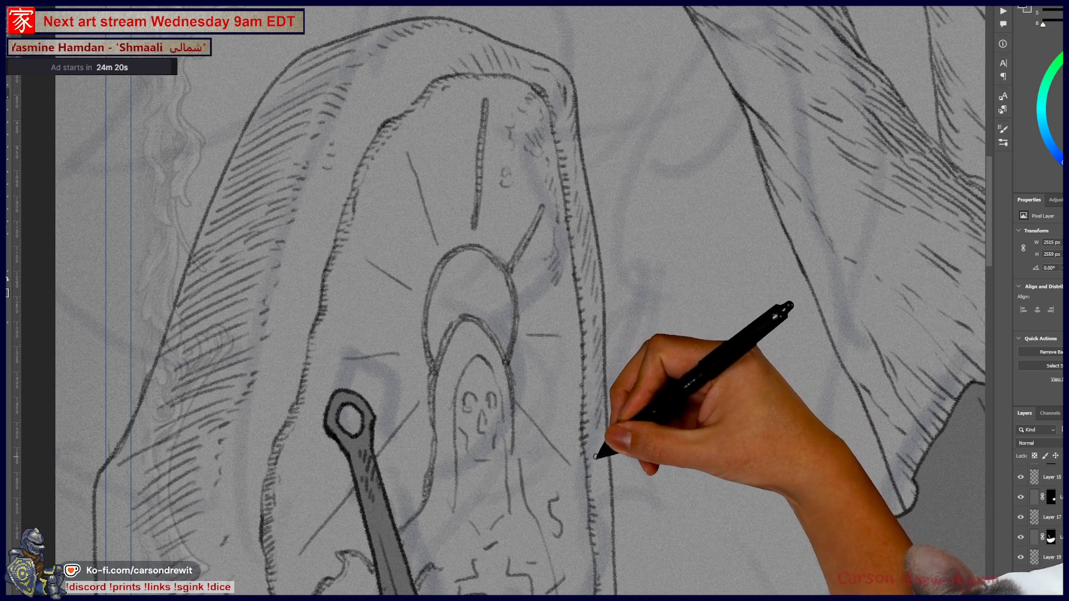
{"action": "left_click_drag", "start_coordinate": [580, 446], "coordinate": [602, 317]}
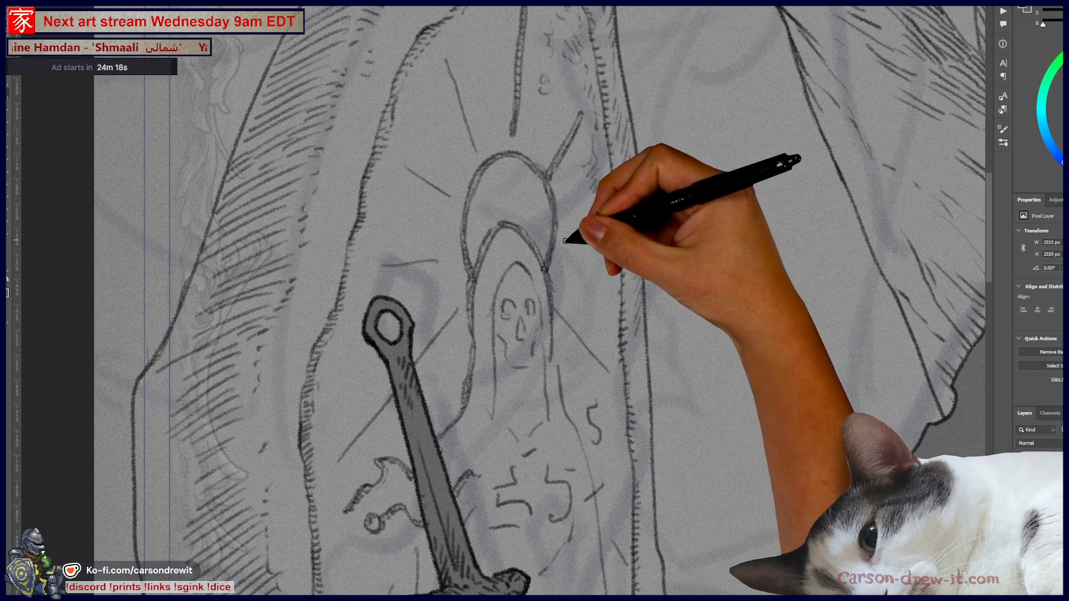
{"action": "left_click_drag", "start_coordinate": [563, 239], "coordinate": [603, 243]}
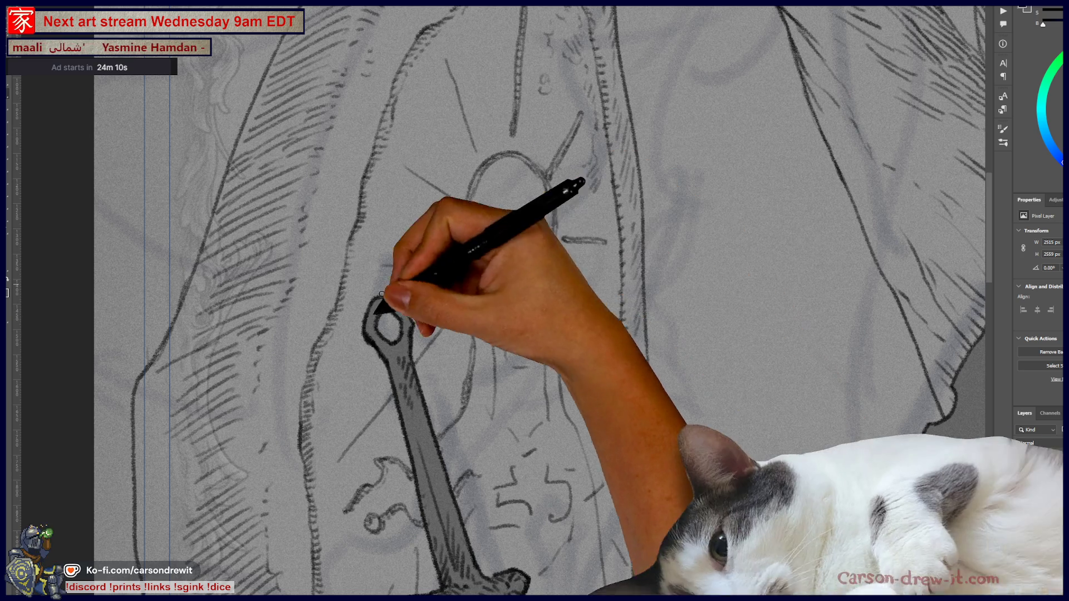
- Draw a long diagonal ray, a bold horizontal ray and an up-left ray, then darken the upper-right ray
{"action": "left_click_drag", "start_coordinate": [332, 462], "coordinate": [458, 305]}
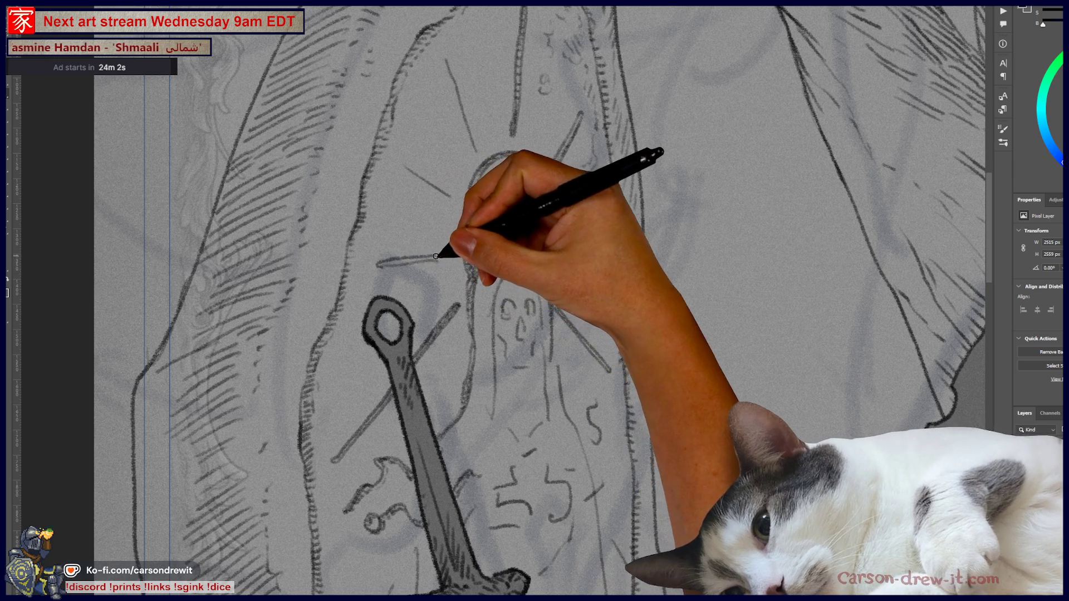
{"action": "left_click_drag", "start_coordinate": [393, 265], "coordinate": [440, 259]}
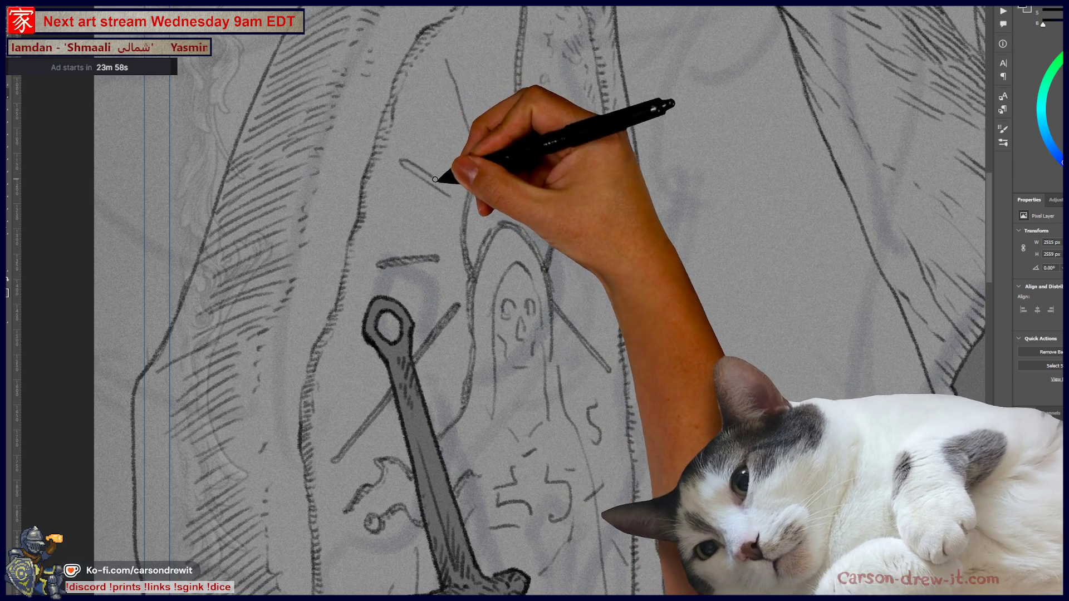
{"action": "left_click_drag", "start_coordinate": [396, 156], "coordinate": [445, 190]}
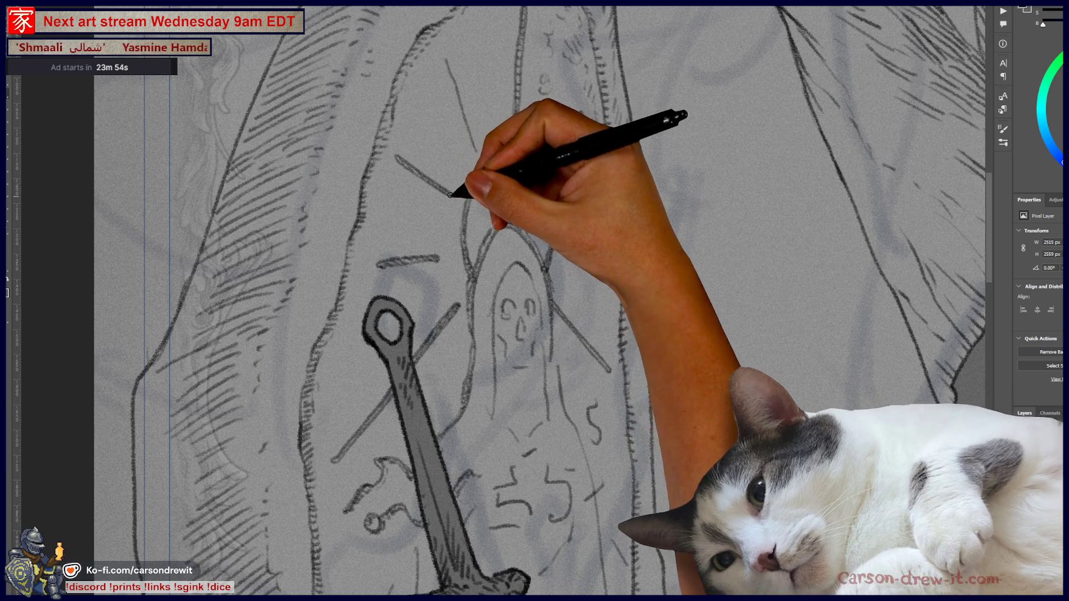
{"action": "mouse_move", "coordinate": [477, 149]}
{"action": "left_mouse_down"}
{"action": "mouse_move", "coordinate": [477, 115]}
{"action": "mouse_move", "coordinate": [449, 57]}
{"action": "left_mouse_up"}
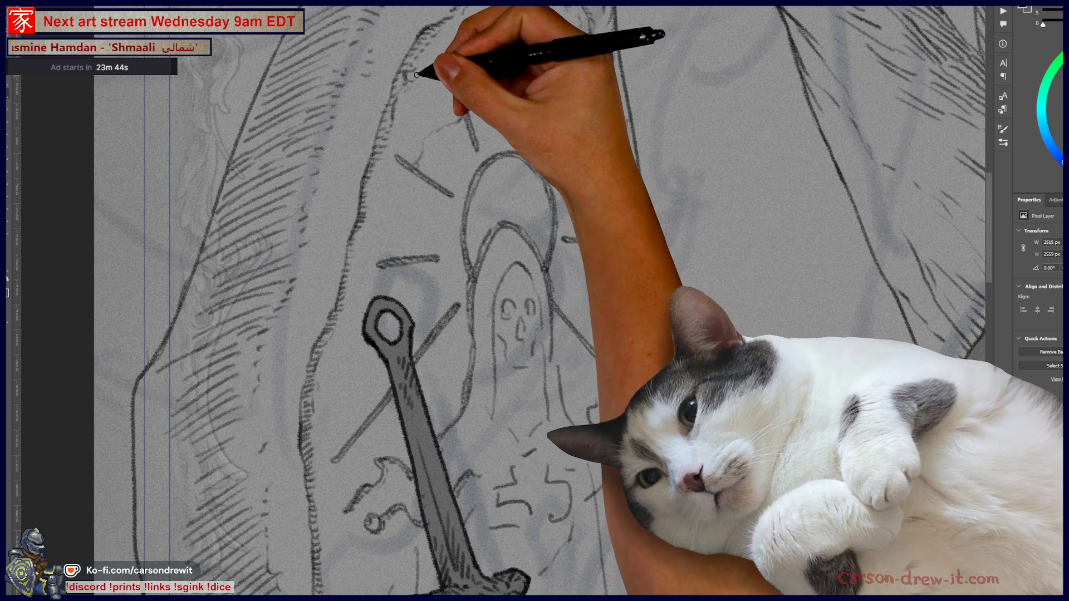
{"action": "mouse_move", "coordinate": [440, 100]}
{"action": "left_mouse_down"}
{"action": "mouse_move", "coordinate": [461, 148]}
{"action": "mouse_move", "coordinate": [345, 83]}
{"action": "mouse_move", "coordinate": [357, 151]}
{"action": "left_mouse_up"}
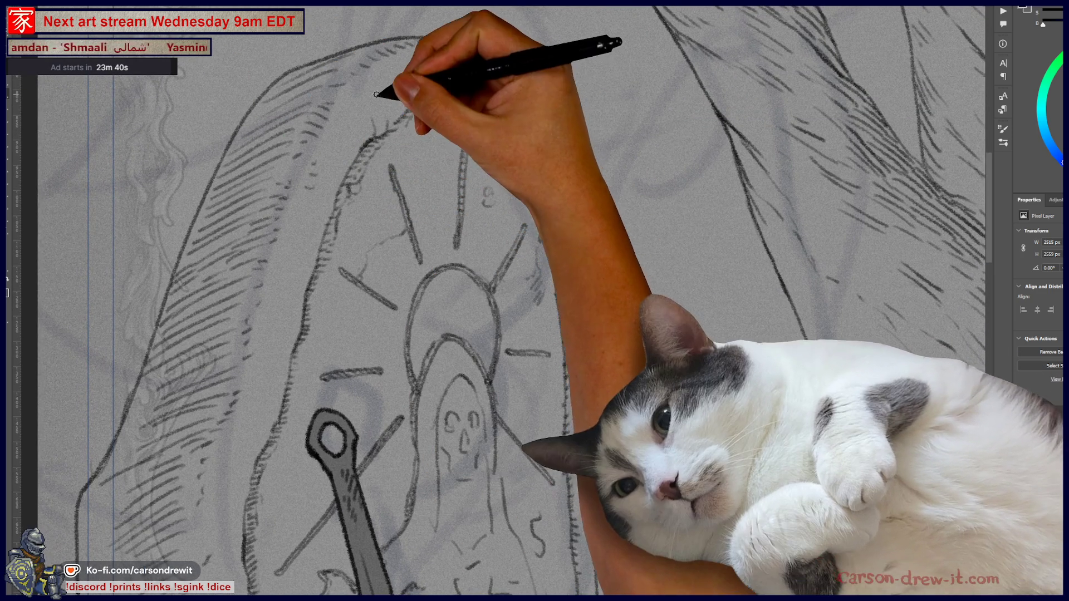